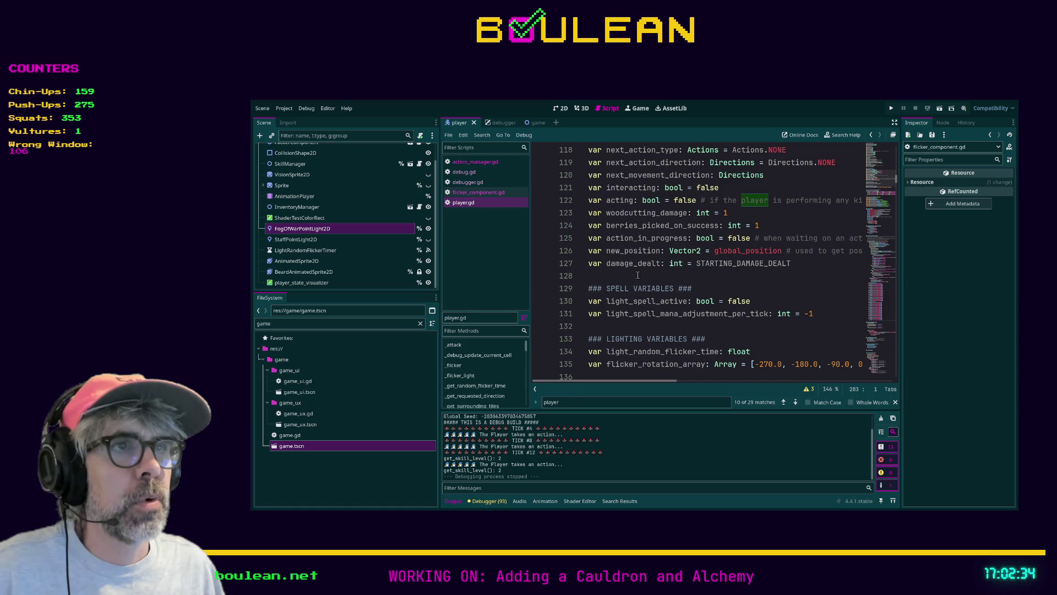
Step: Search player.gd for every occurrence of action_in_progress
{"action": "left_click", "coordinate": [637, 276]}
{"action": "key", "text": "ctrl+f"}
{"action": "type", "text": "action"}
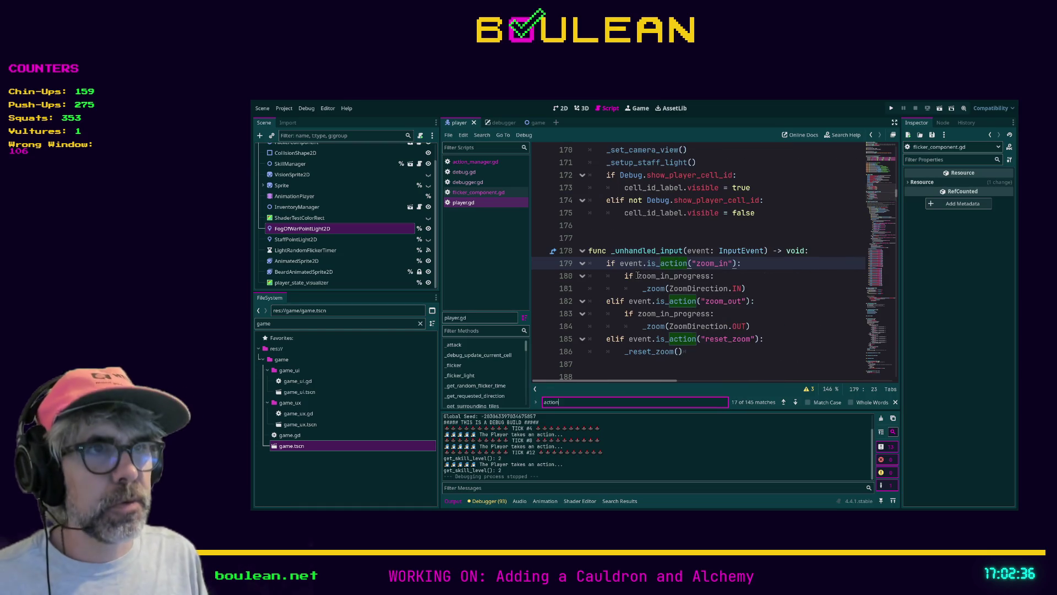
{"action": "type", "text": "_in_progress"}
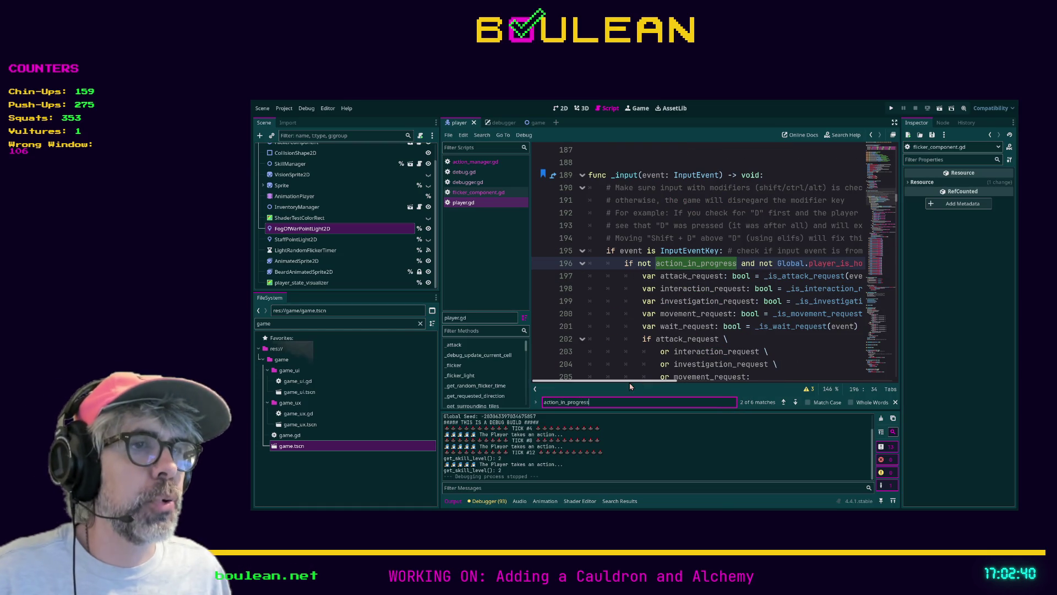
{"action": "left_click_drag", "start_coordinate": [626, 381], "coordinate": [663, 382]}
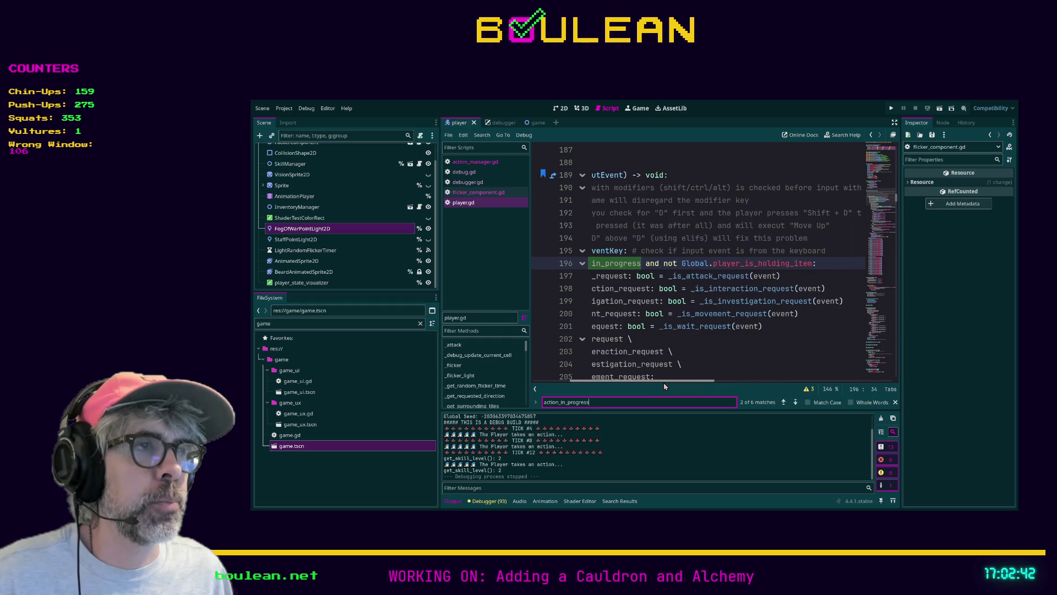
{"action": "scroll", "coordinate": [663, 382], "scroll_direction": "left", "scroll_amount": 3}
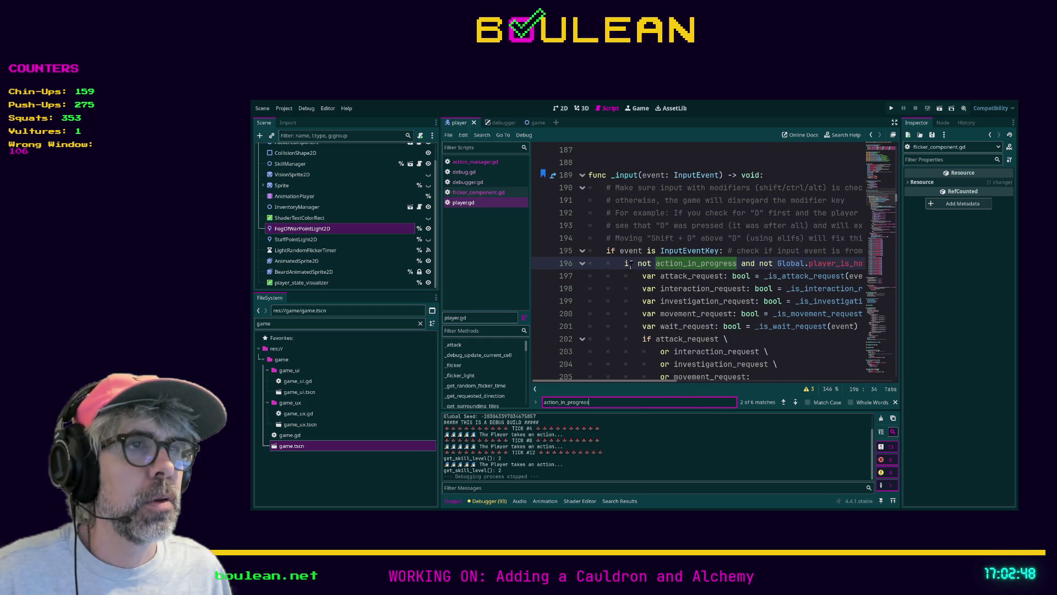
{"action": "scroll", "coordinate": [631, 265], "scroll_direction": "down", "scroll_amount": 1}
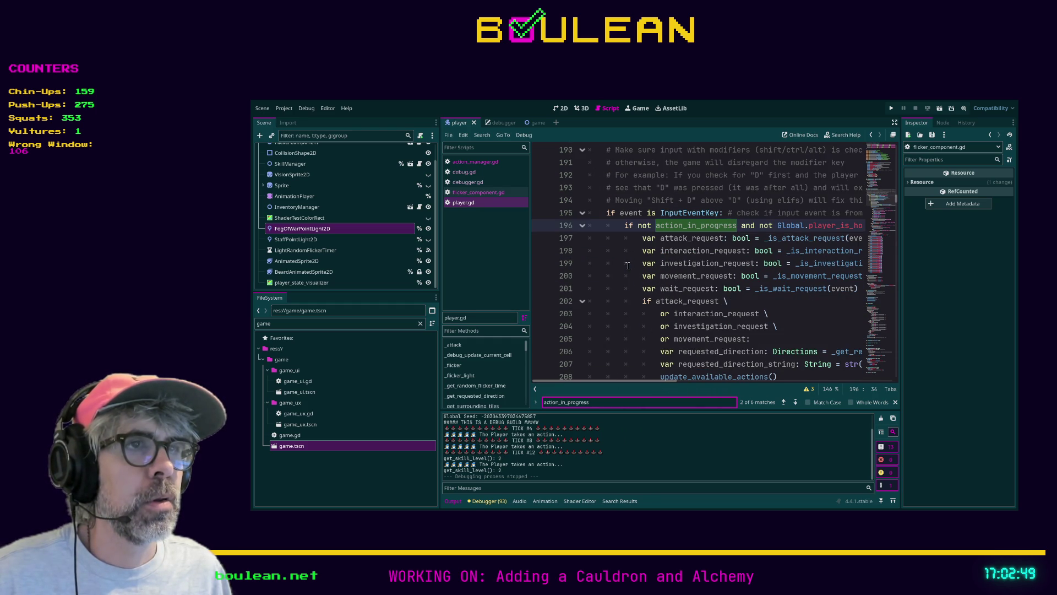
Step: Collapse the input-handling block at line 196 and scroll down through the script
{"action": "left_click", "coordinate": [583, 227]}
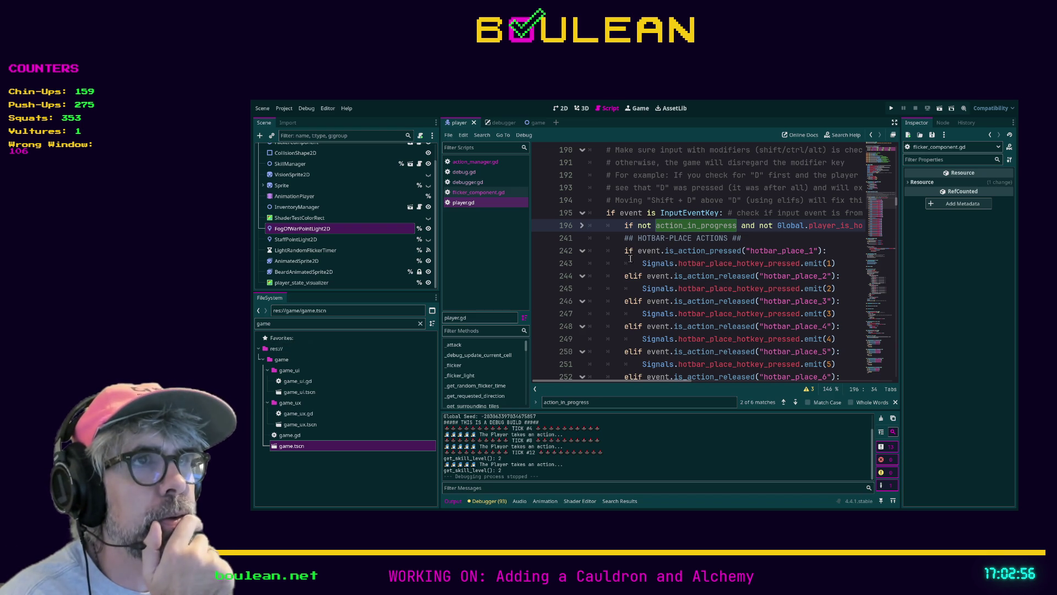
{"action": "scroll", "coordinate": [631, 261], "scroll_direction": "down", "scroll_amount": 4}
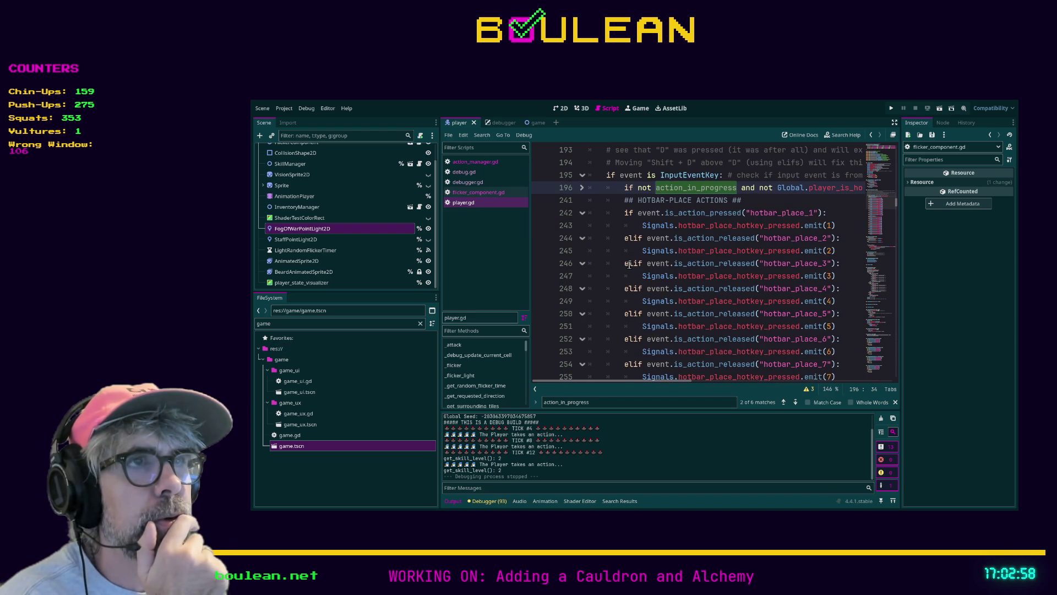
{"action": "scroll", "coordinate": [629, 265], "scroll_direction": "down", "scroll_amount": 5}
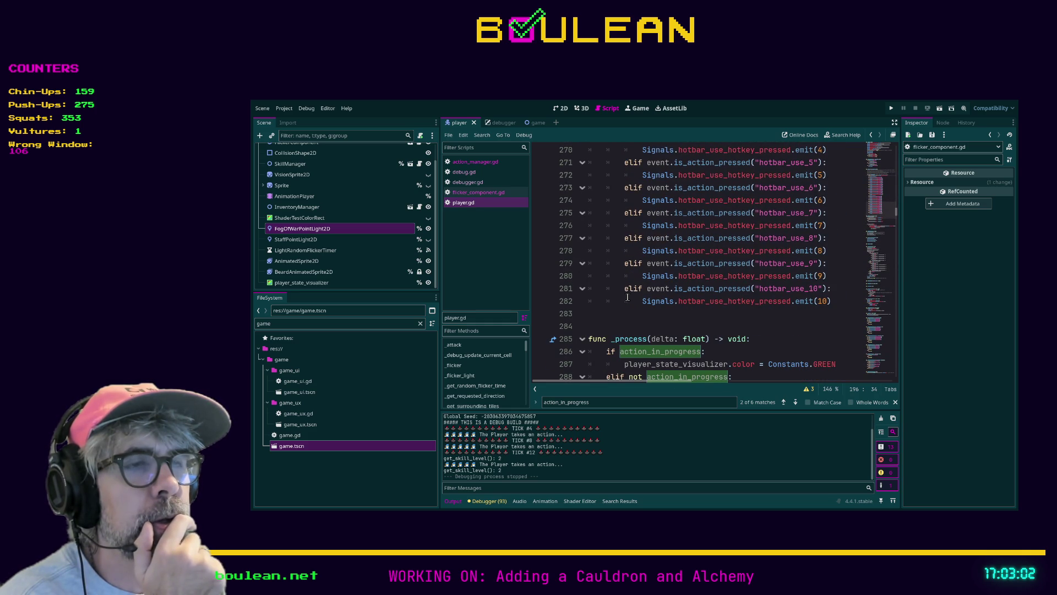
{"action": "scroll", "coordinate": [627, 297], "scroll_direction": "down", "scroll_amount": 1}
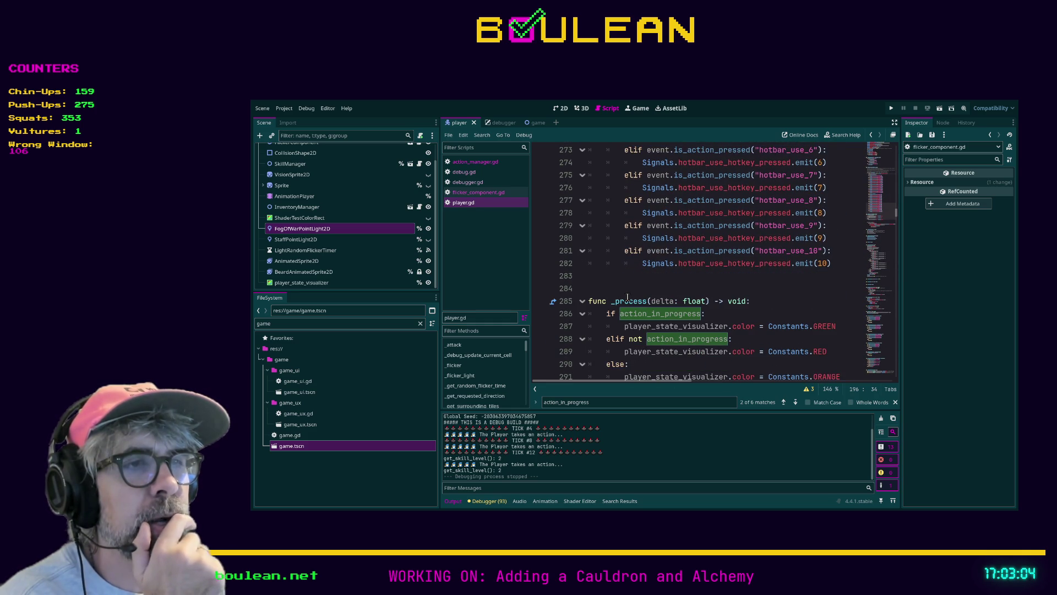
{"action": "scroll", "coordinate": [640, 307], "scroll_direction": "down", "scroll_amount": 1}
{"action": "scroll", "coordinate": [610, 273], "scroll_direction": "up", "scroll_amount": 15}
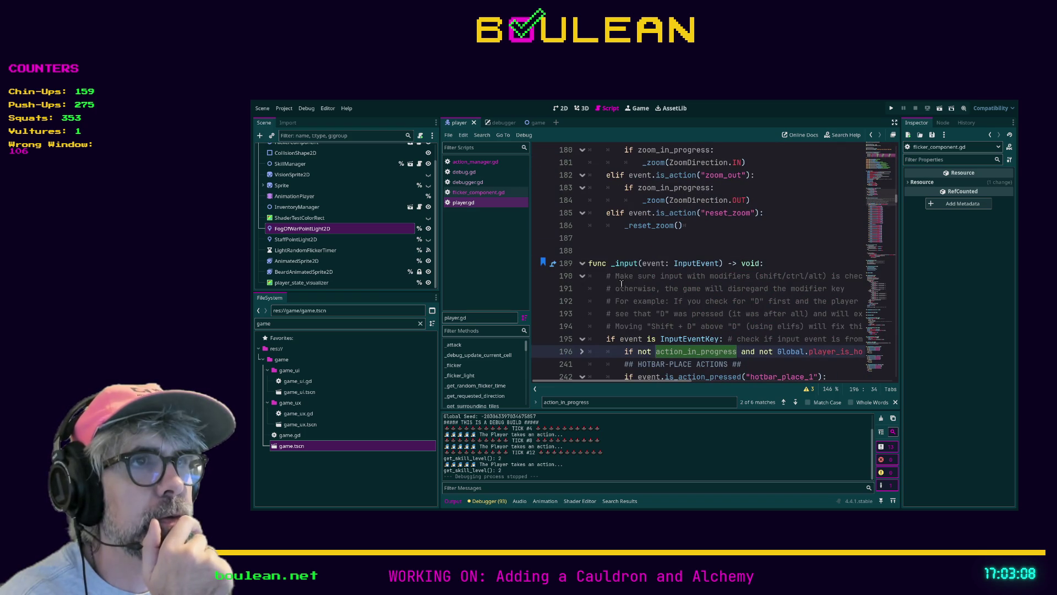
{"action": "scroll", "coordinate": [622, 271], "scroll_direction": "down", "scroll_amount": 1}
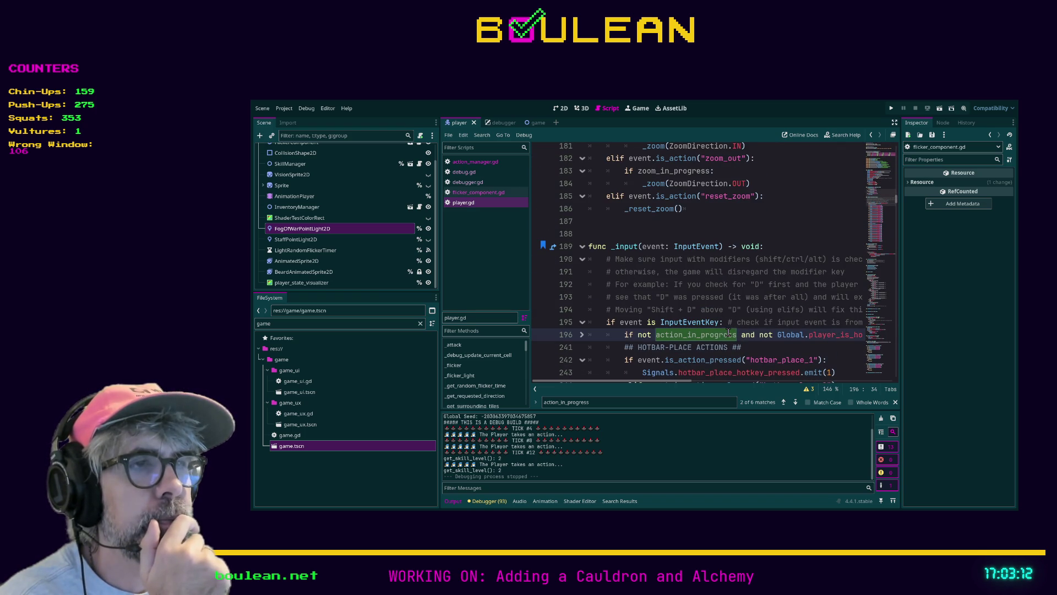
Step: Check line 196, then scroll down to _process and place the caret on empty line 293
{"action": "left_click", "coordinate": [737, 335]}
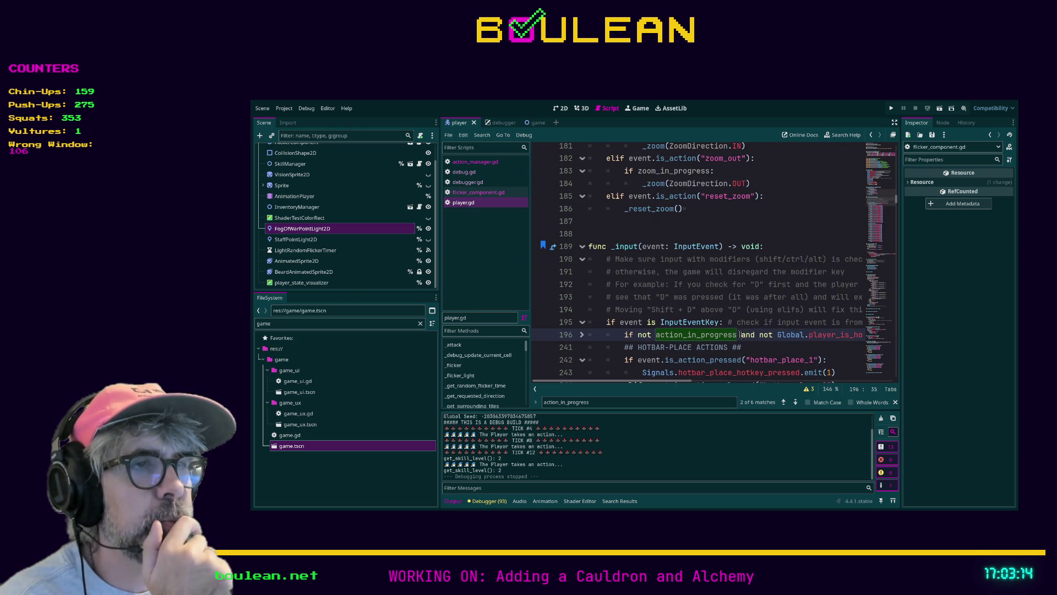
{"action": "left_click", "coordinate": [685, 334]}
{"action": "scroll", "coordinate": [623, 255], "scroll_direction": "down", "scroll_amount": 15}
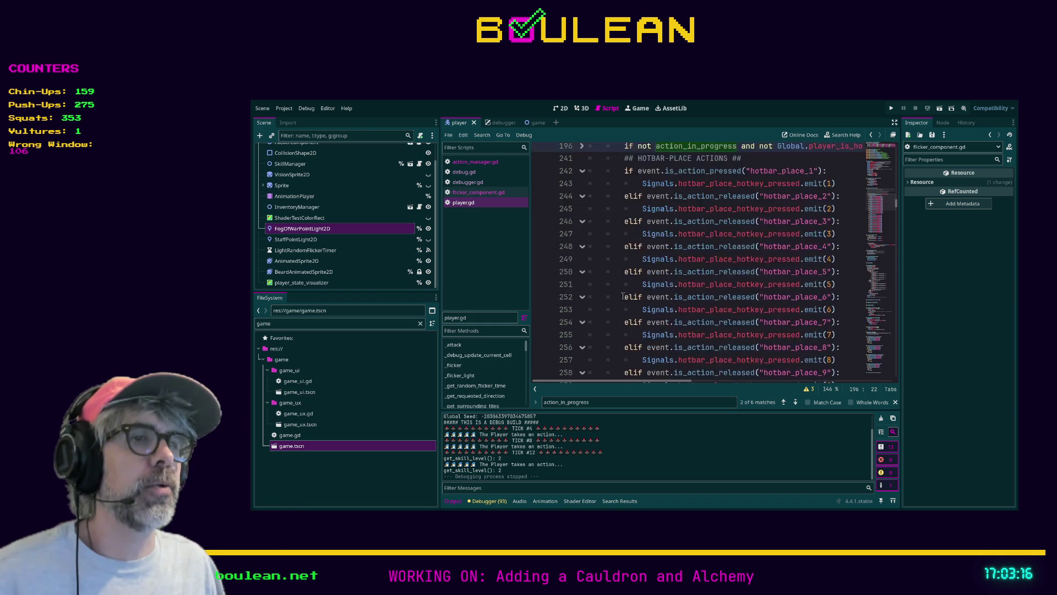
{"action": "scroll", "coordinate": [719, 264], "scroll_direction": "down", "scroll_amount": 3}
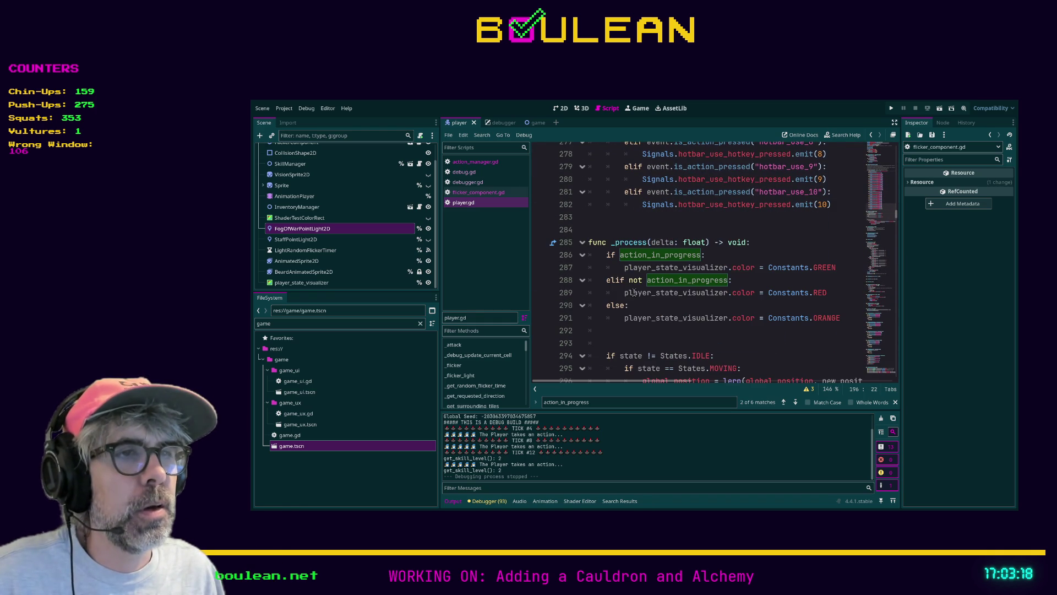
{"action": "scroll", "coordinate": [645, 266], "scroll_direction": "down", "scroll_amount": 2}
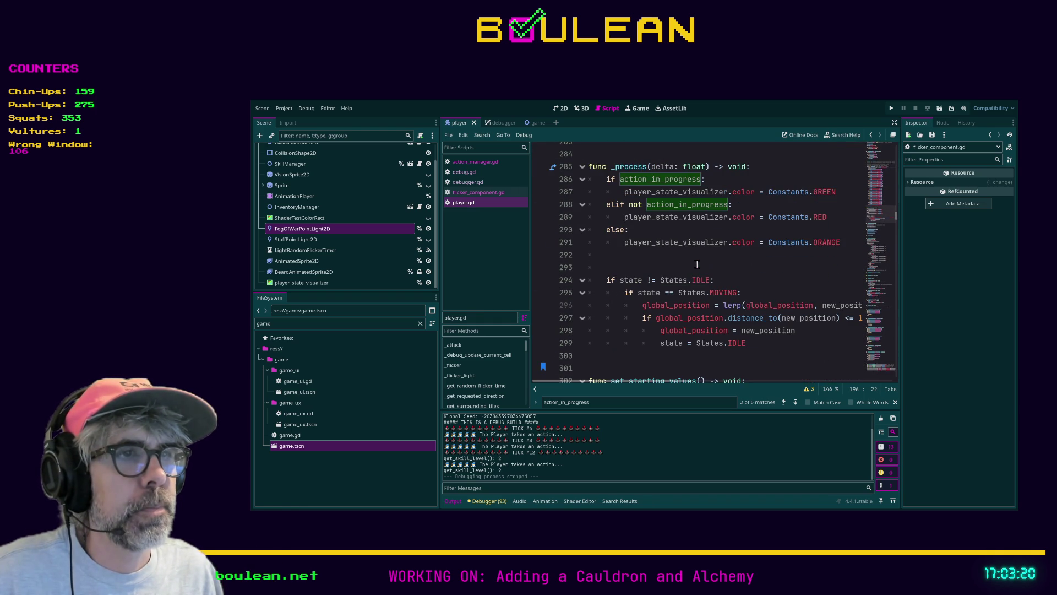
{"action": "left_click", "coordinate": [669, 268]}
Step: Remove two blank lines and add 'if not action_in_progress:' above the state check
{"action": "key", "text": "BackSpace"}
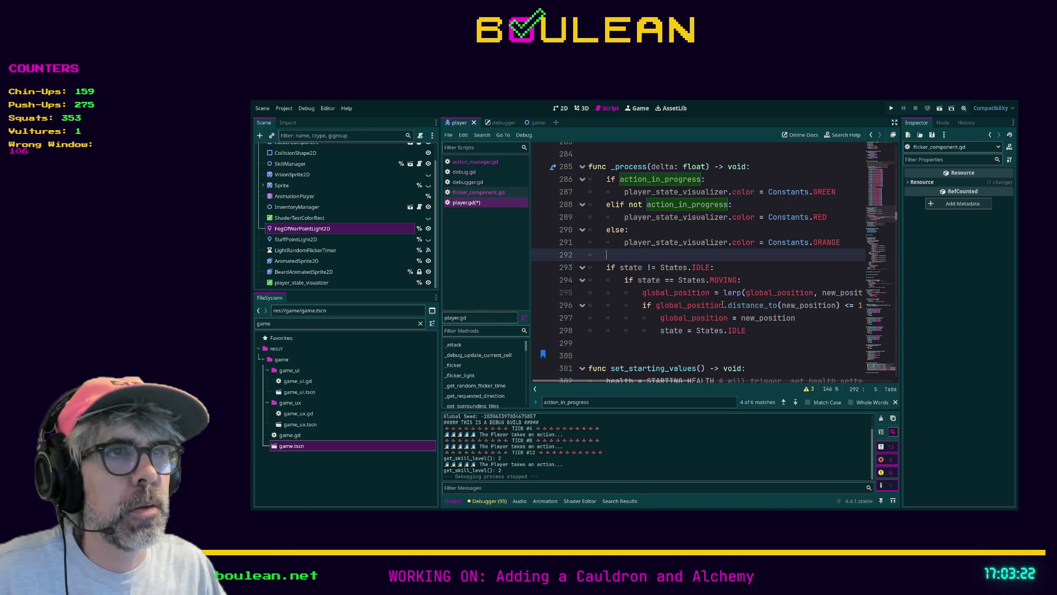
{"action": "key", "text": "BackSpace"}
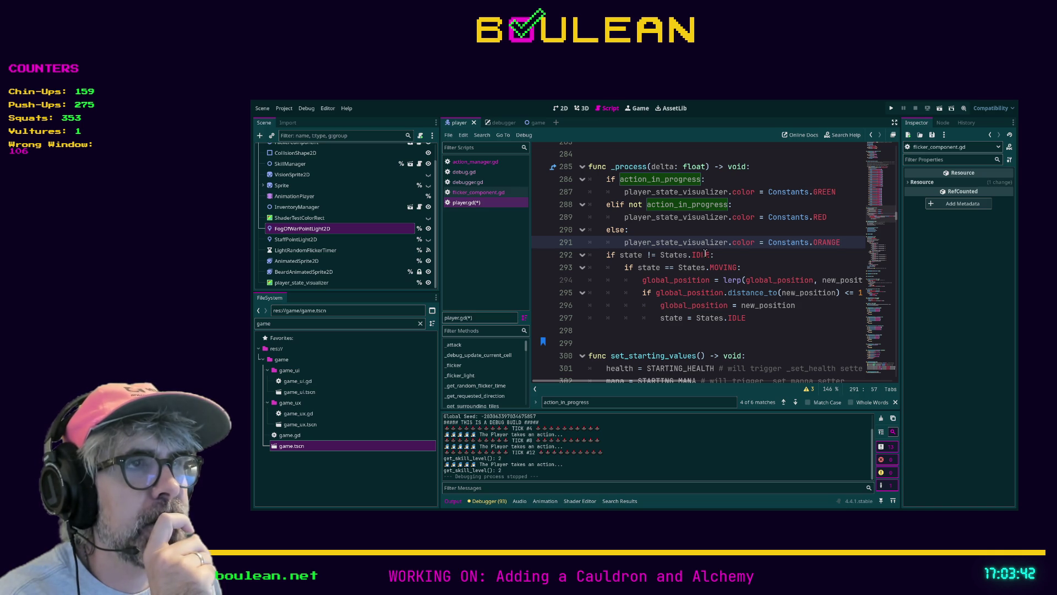
{"action": "left_click", "coordinate": [711, 254]}
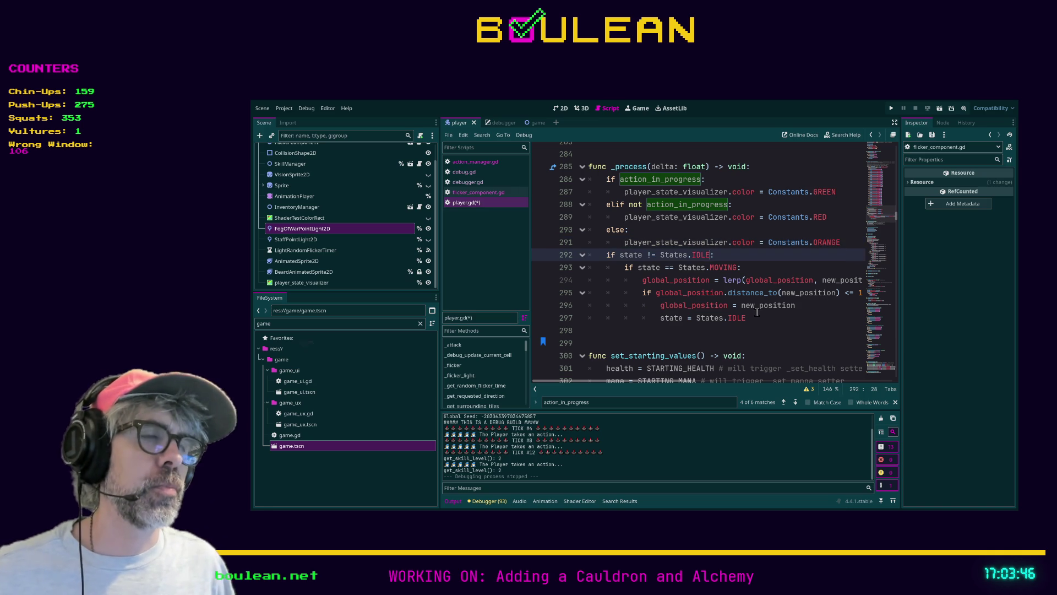
{"action": "key", "text": "ctrl+shift+Return"}
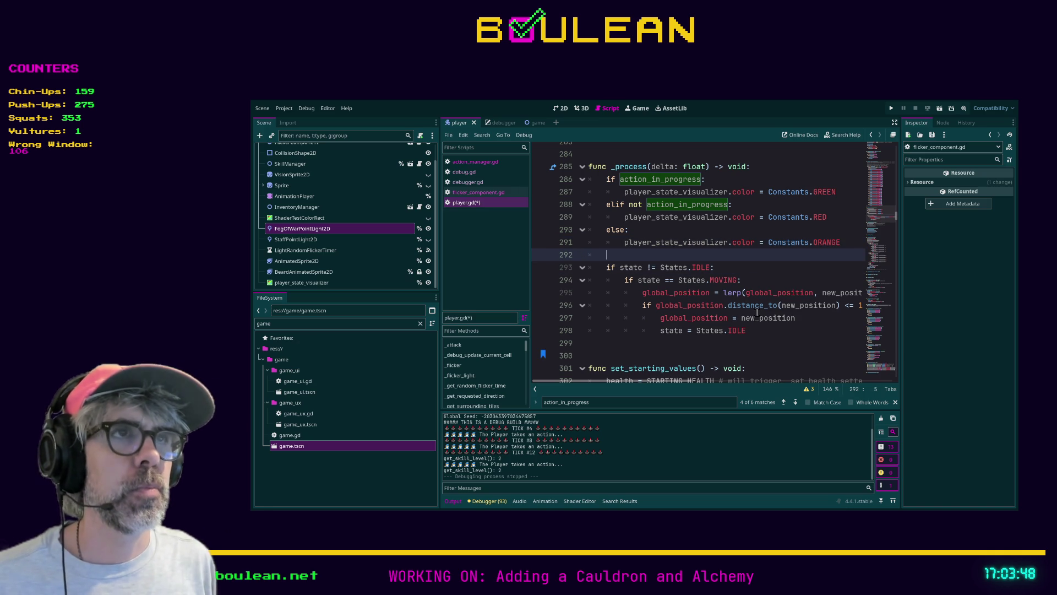
{"action": "type", "text": "if not action_"}
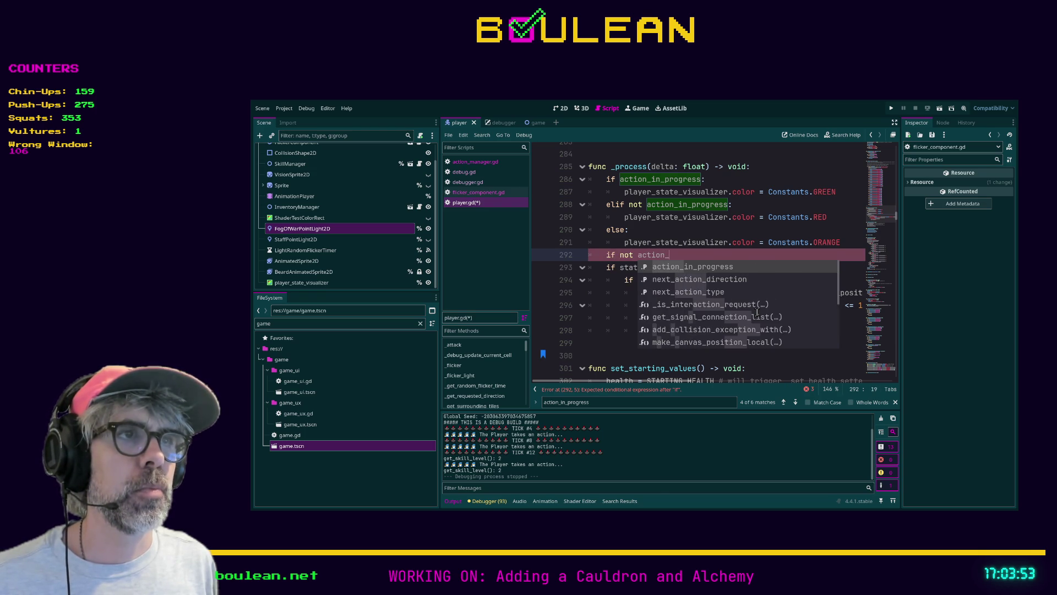
{"action": "key", "text": "Return"}
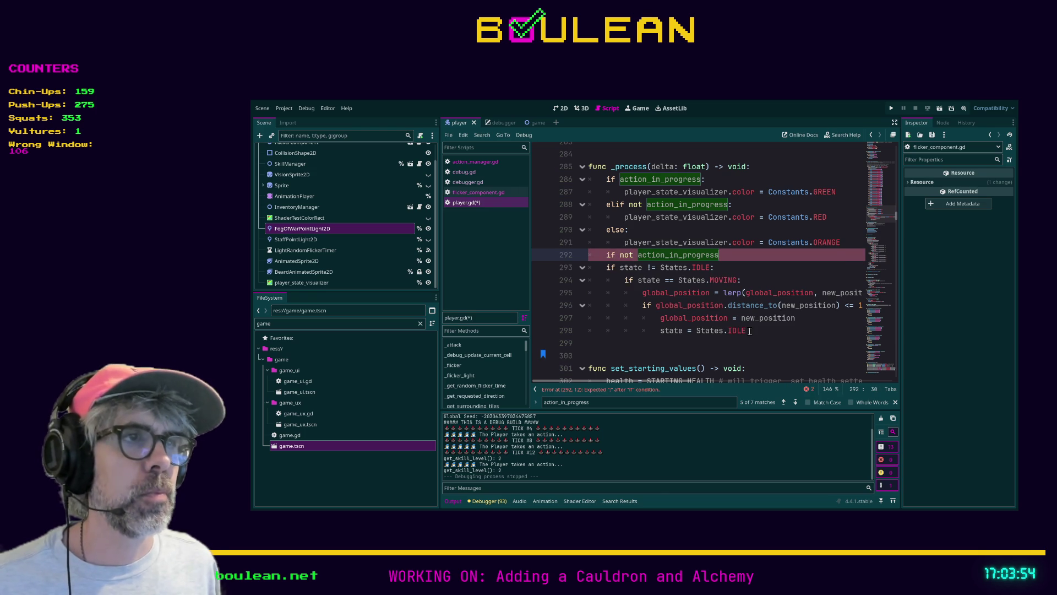
Step: Indent movement lines 293–298 under the new condition and save player.gd
{"action": "mouse_move", "coordinate": [767, 331]}
{"action": "left_mouse_down"}
{"action": "mouse_move", "coordinate": [595, 330]}
{"action": "mouse_move", "coordinate": [589, 267]}
{"action": "left_mouse_up"}
{"action": "key", "text": "Tab"}
{"action": "left_click", "coordinate": [626, 328]}
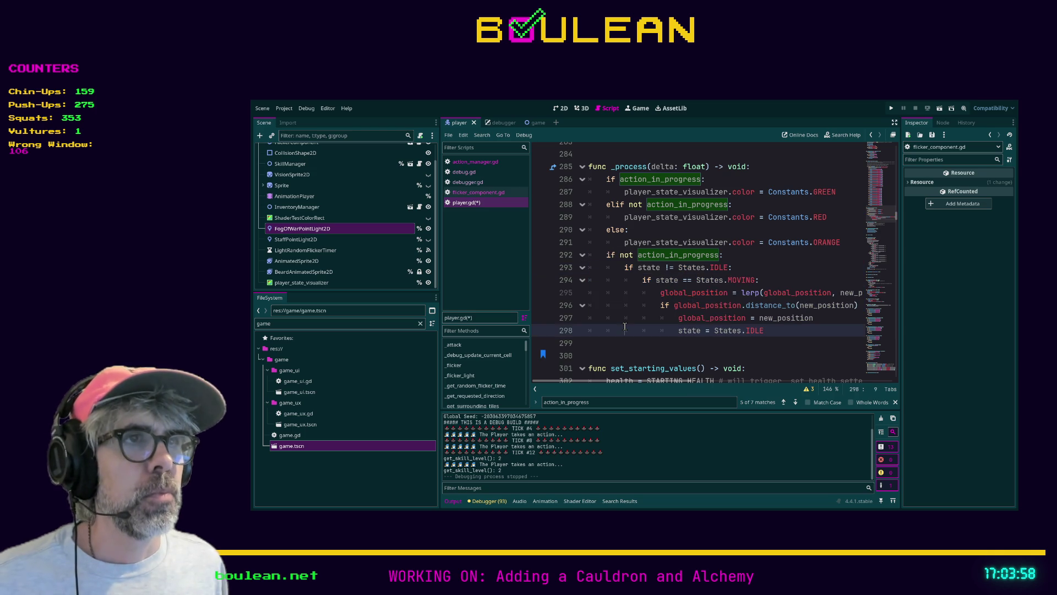
{"action": "key", "text": "ctrl+s"}
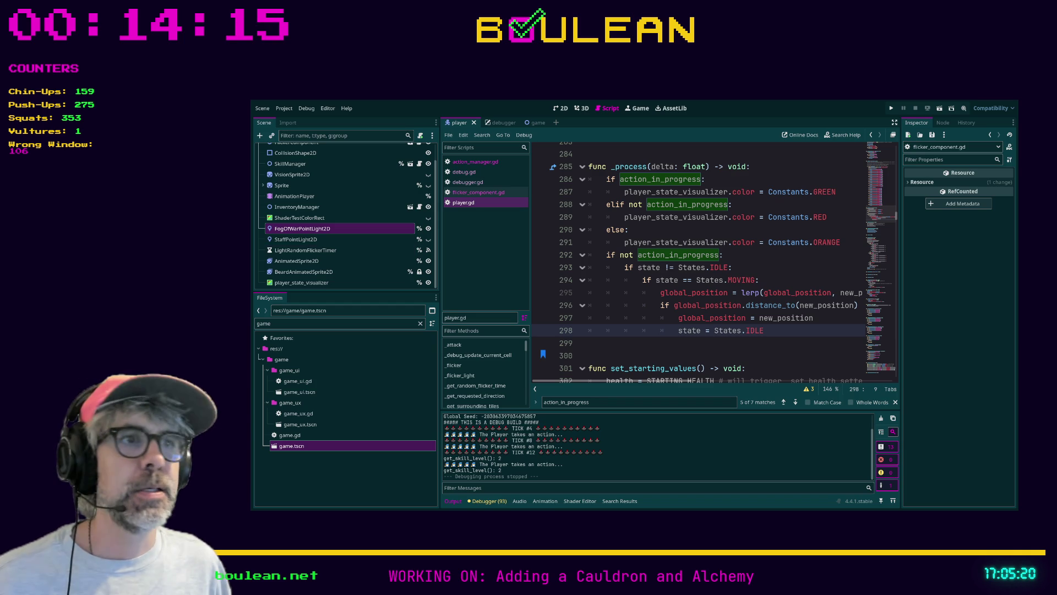
{"action": "left_click", "coordinate": [622, 343]}
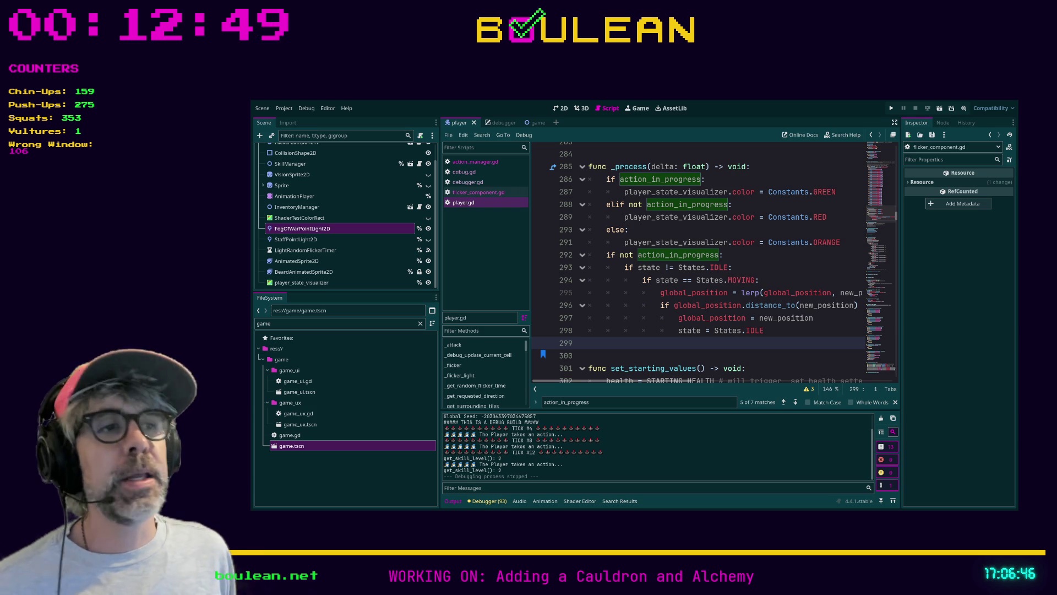
{"action": "left_click", "coordinate": [624, 318]}
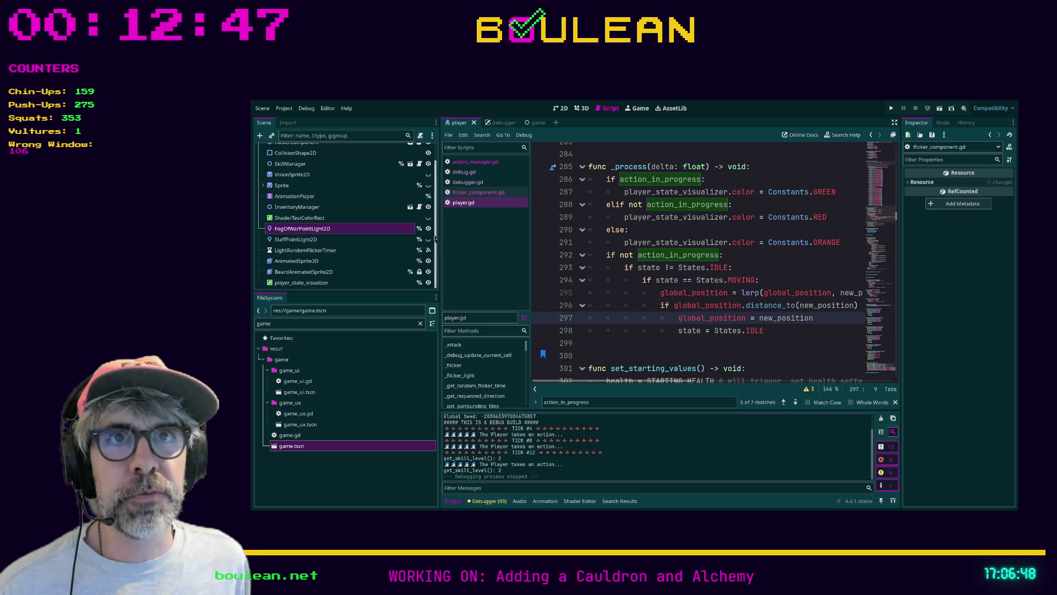
Step: Filter the FileSystem dock by 'water', then 'listener', and widen the script list
{"action": "scroll", "coordinate": [379, 210], "scroll_direction": "up", "scroll_amount": 1}
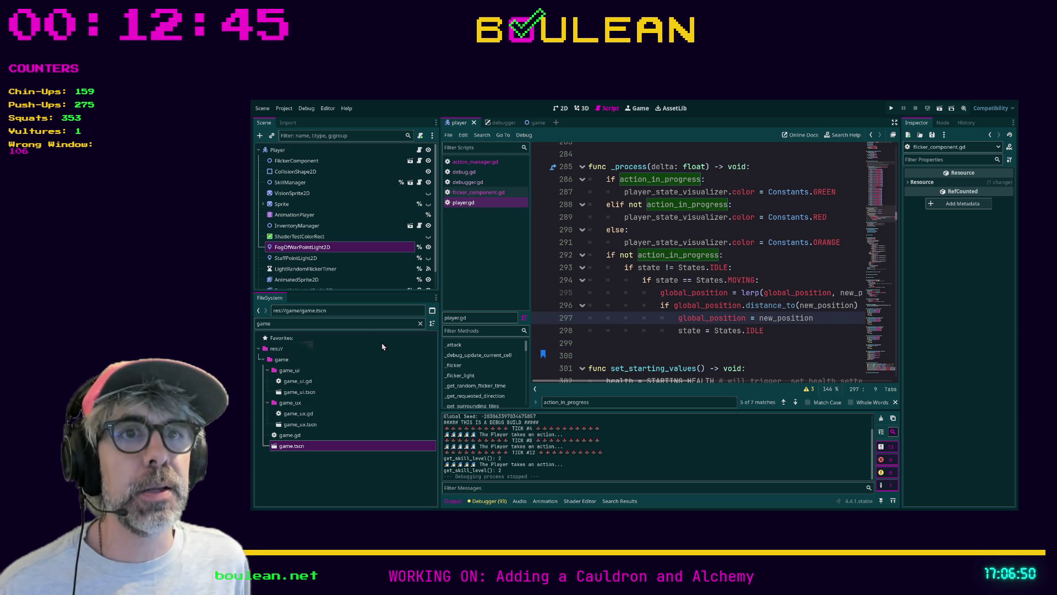
{"action": "left_click", "coordinate": [360, 327]}
{"action": "type", "text": "w"}
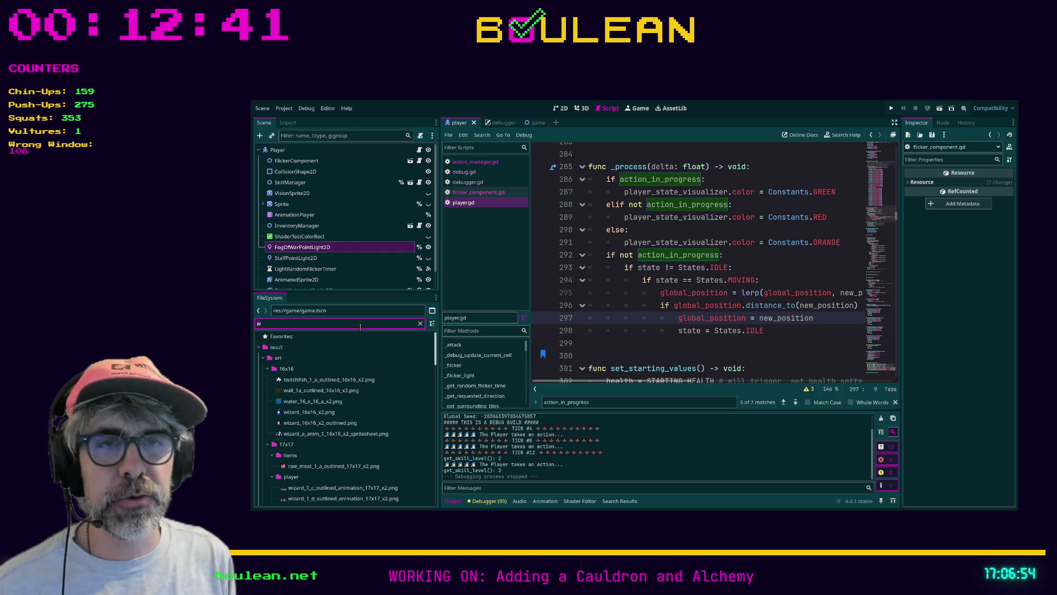
{"action": "type", "text": "ater"}
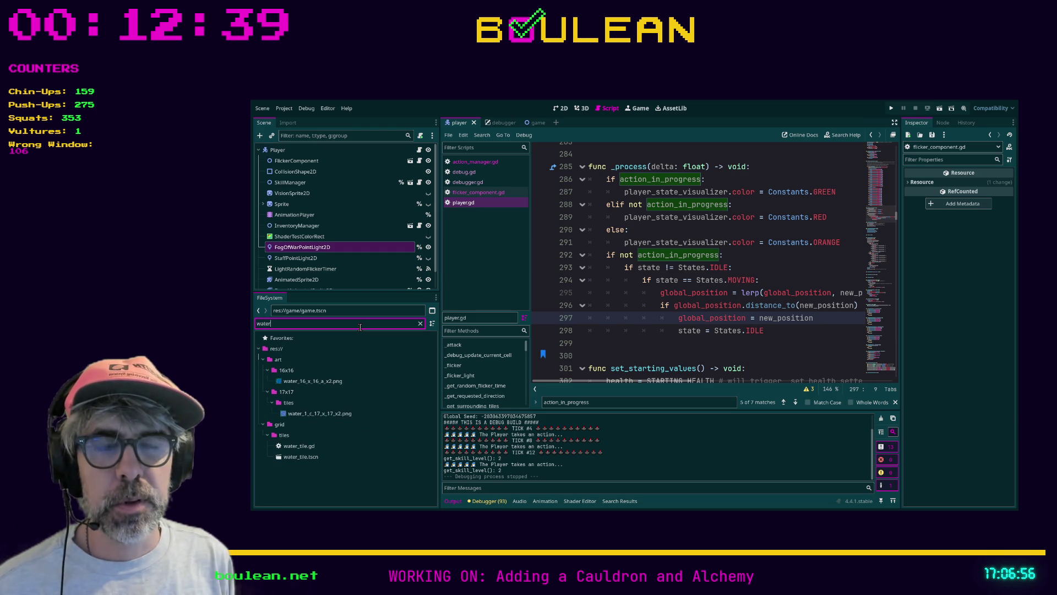
{"action": "key", "text": "BackSpace"}
{"action": "key", "text": "BackSpace"}
{"action": "key", "text": "BackSpace"}
{"action": "type", "text": "list"}
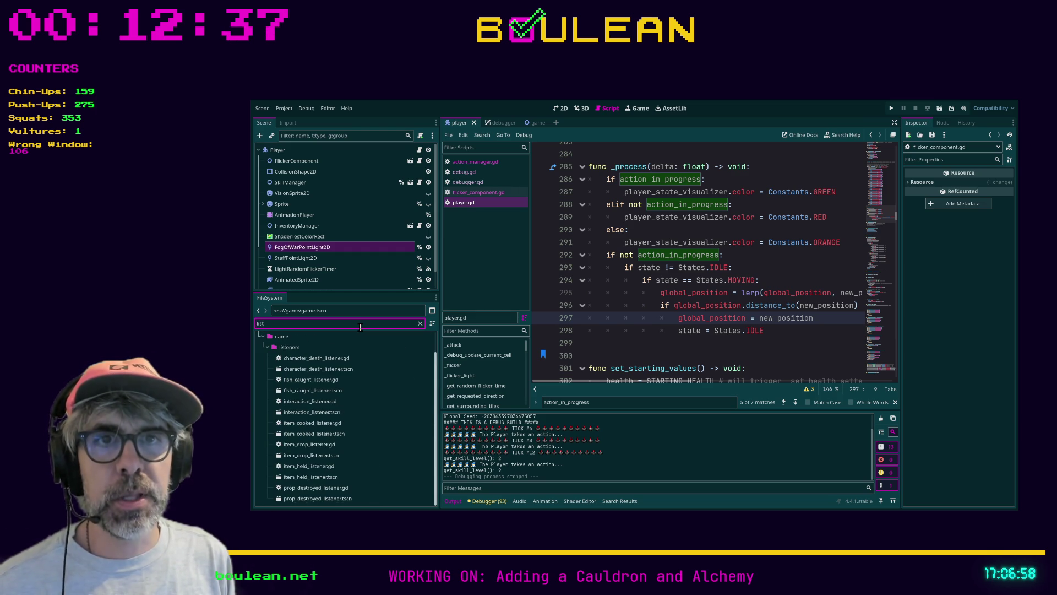
{"action": "type", "text": "ener"}
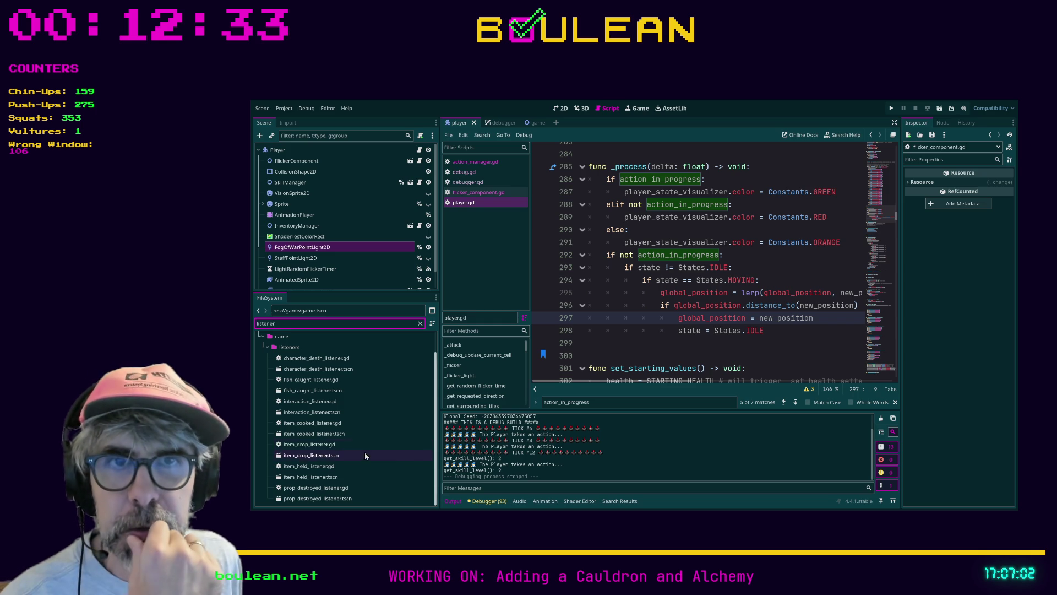
{"action": "scroll", "coordinate": [331, 420], "scroll_direction": "up", "scroll_amount": 1}
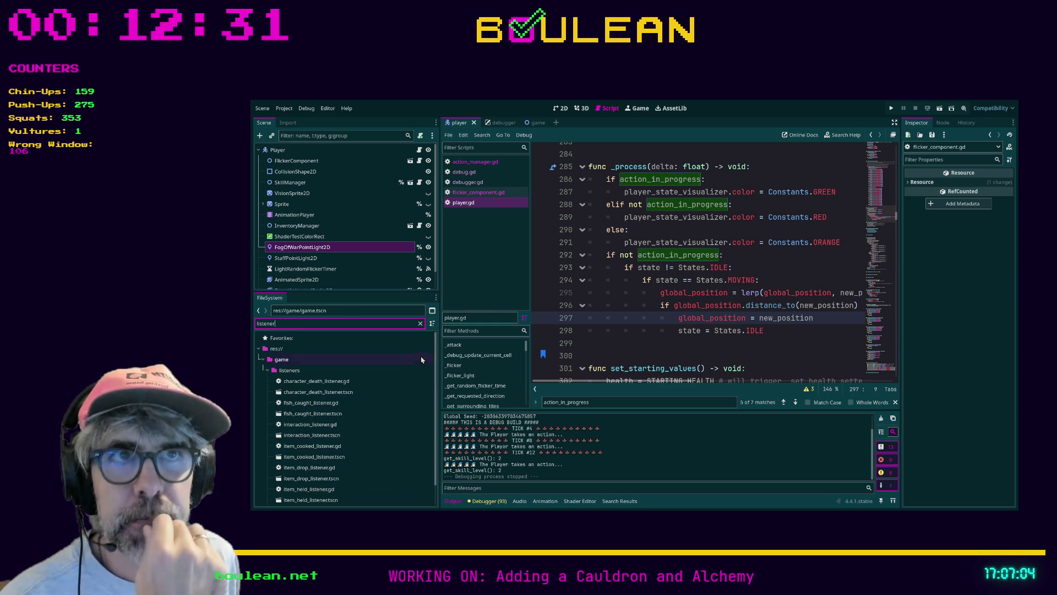
{"action": "left_click_drag", "start_coordinate": [530, 281], "coordinate": [546, 280]}
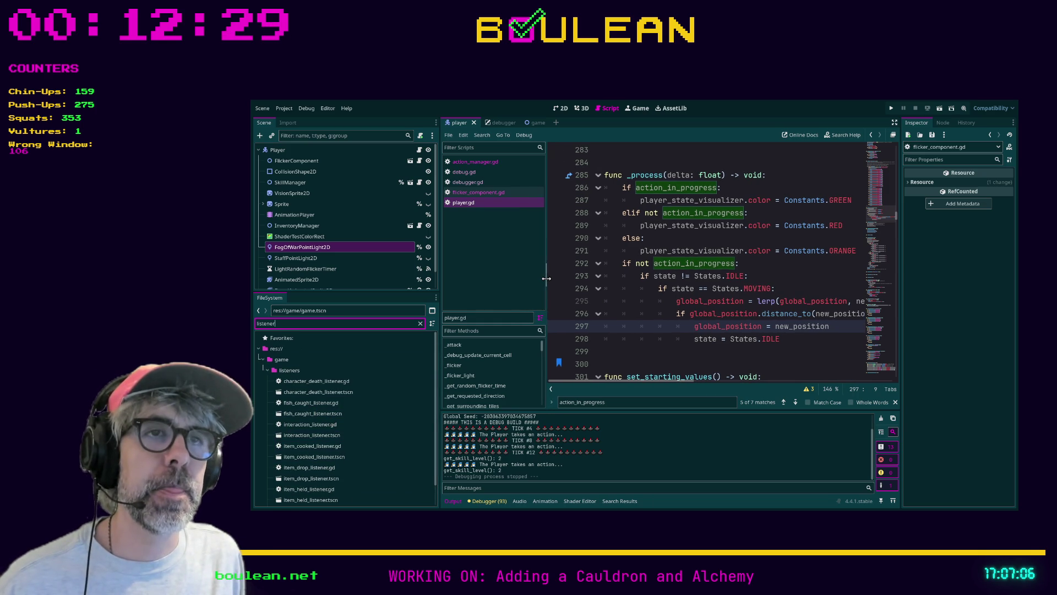
Step: Filter project files by 'fish' and open fish_caught_listener.gd
{"action": "double_click", "coordinate": [317, 323]}
{"action": "type", "text": "fish"}
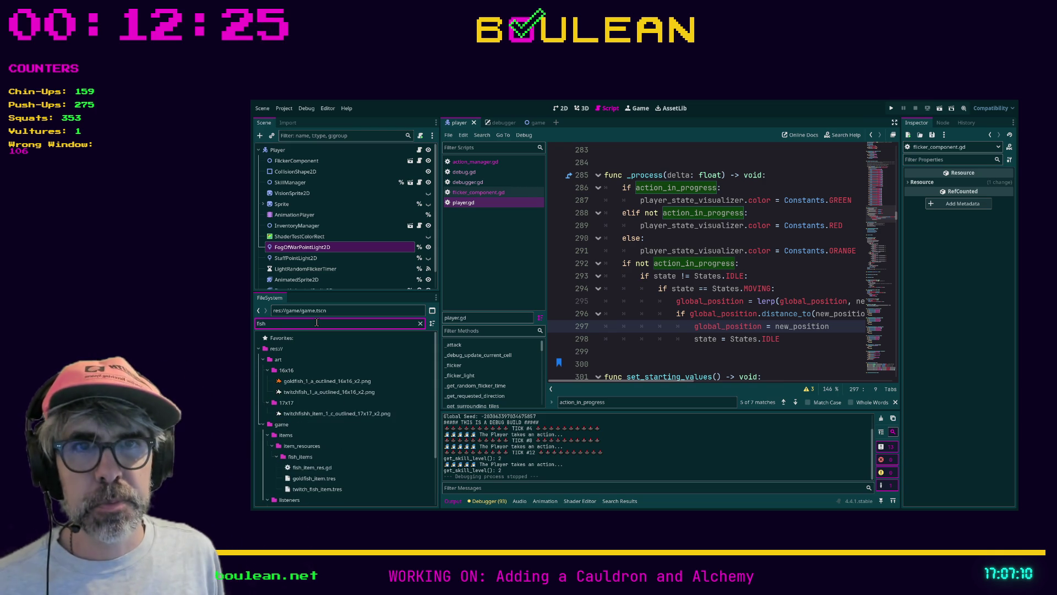
{"action": "scroll", "coordinate": [353, 431], "scroll_direction": "down", "scroll_amount": 1}
{"action": "scroll", "coordinate": [353, 431], "scroll_direction": "down", "scroll_amount": 1}
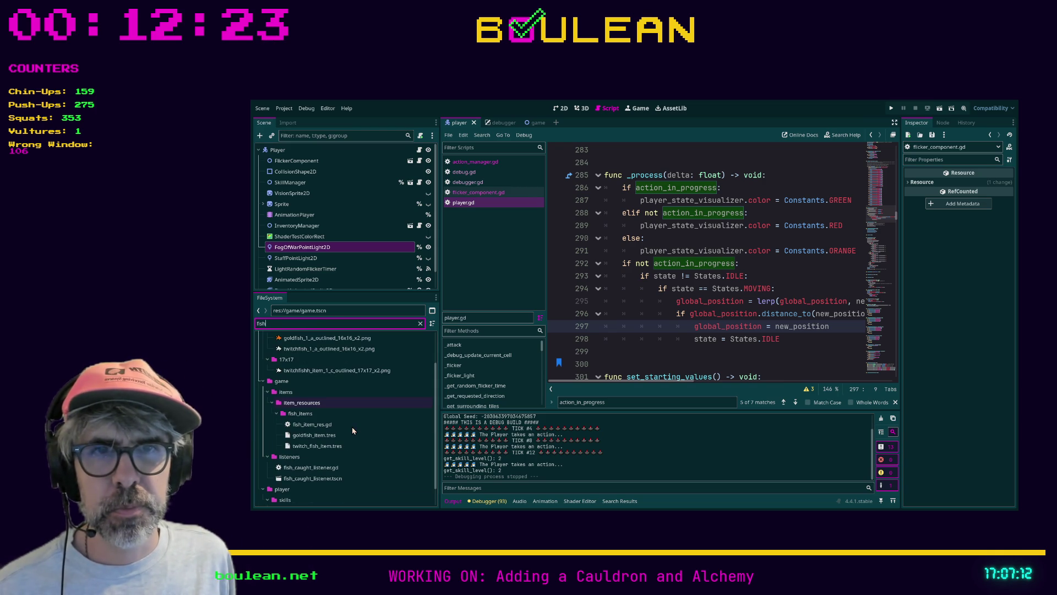
{"action": "double_click", "coordinate": [327, 468]}
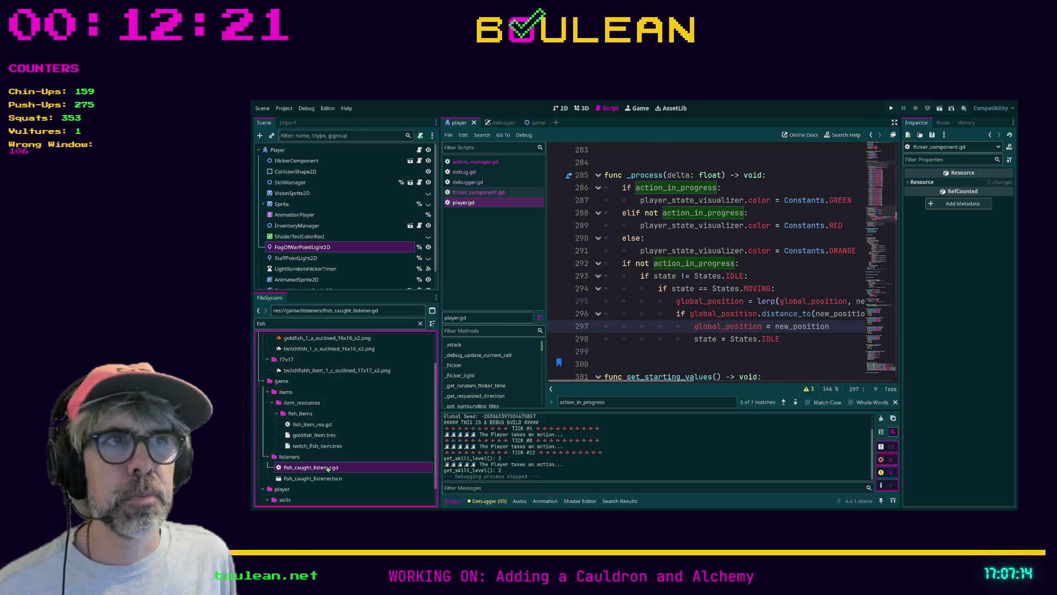
Step: Insert an empty line after the last entry of the follower list in fish_caught_listener.gd
{"action": "scroll", "coordinate": [709, 318], "scroll_direction": "up", "scroll_amount": 1}
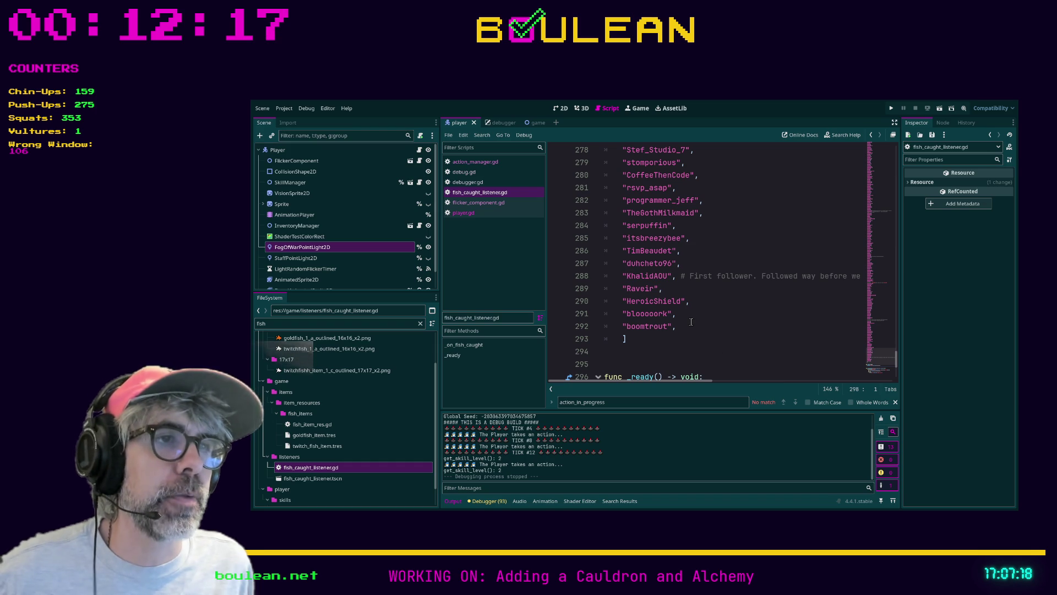
{"action": "left_click", "coordinate": [692, 318]}
{"action": "left_click", "coordinate": [693, 324]}
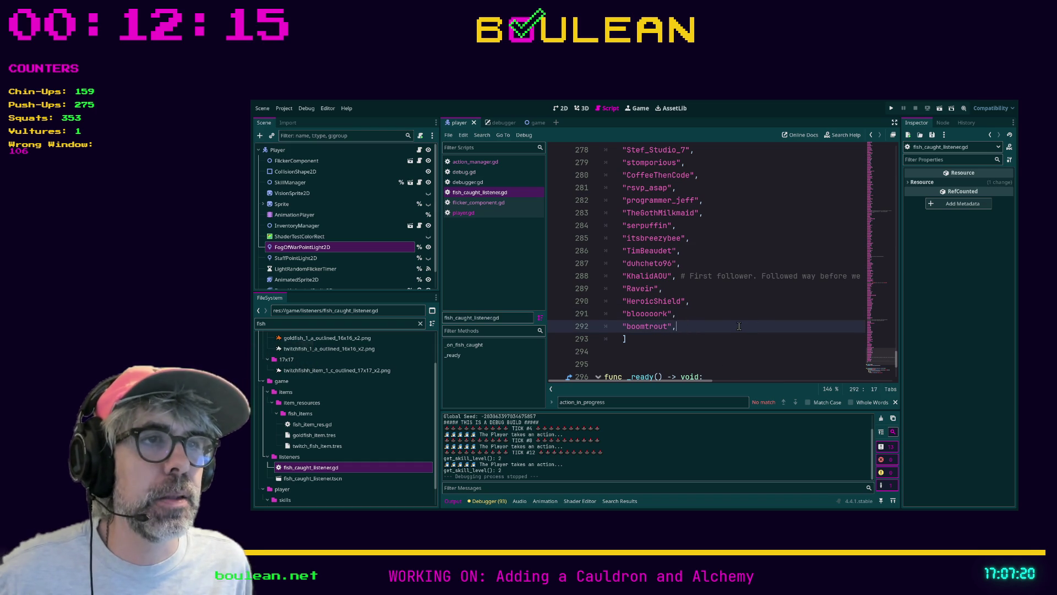
{"action": "key", "text": "Return"}
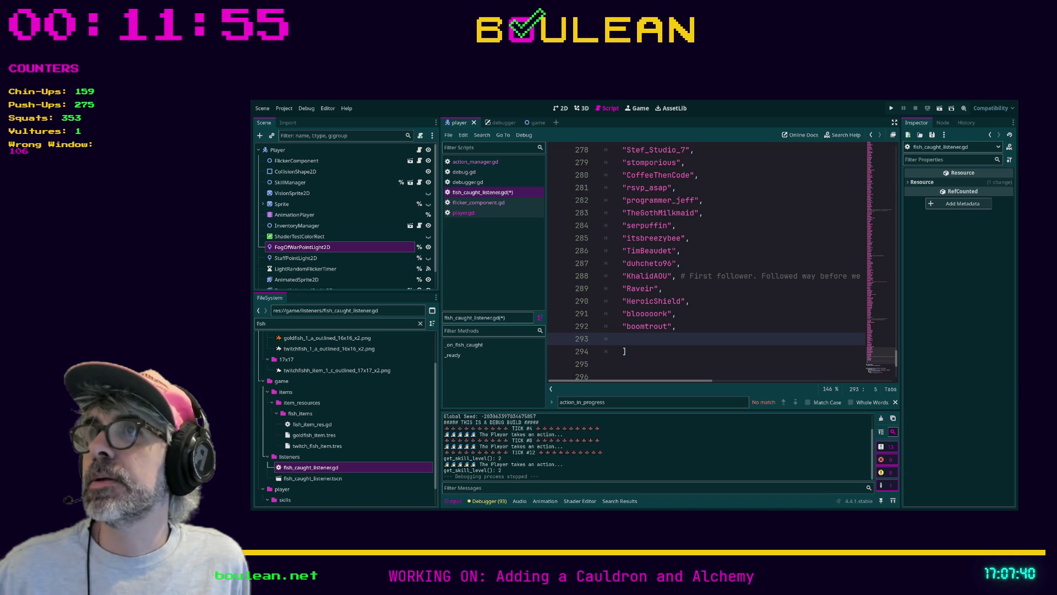
Step: Add a '# 25-11-05' comment on line 293 about looking for missing followers between two handles
{"action": "left_click", "coordinate": [648, 326]}
{"action": "left_click", "coordinate": [661, 336]}
{"action": "type", "text": "# "}
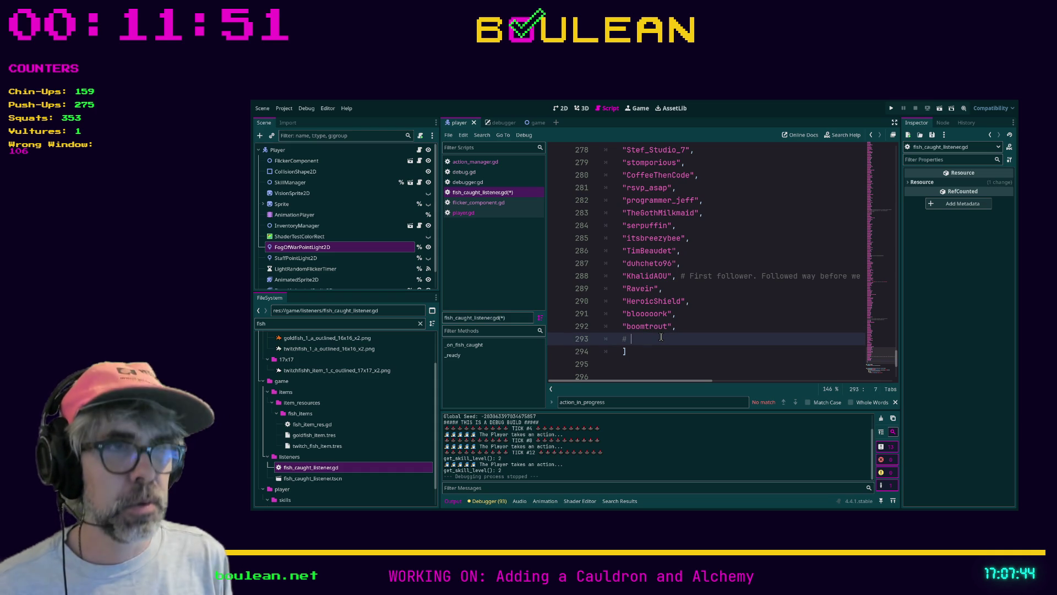
{"action": "type", "text": "2025-11-05"}
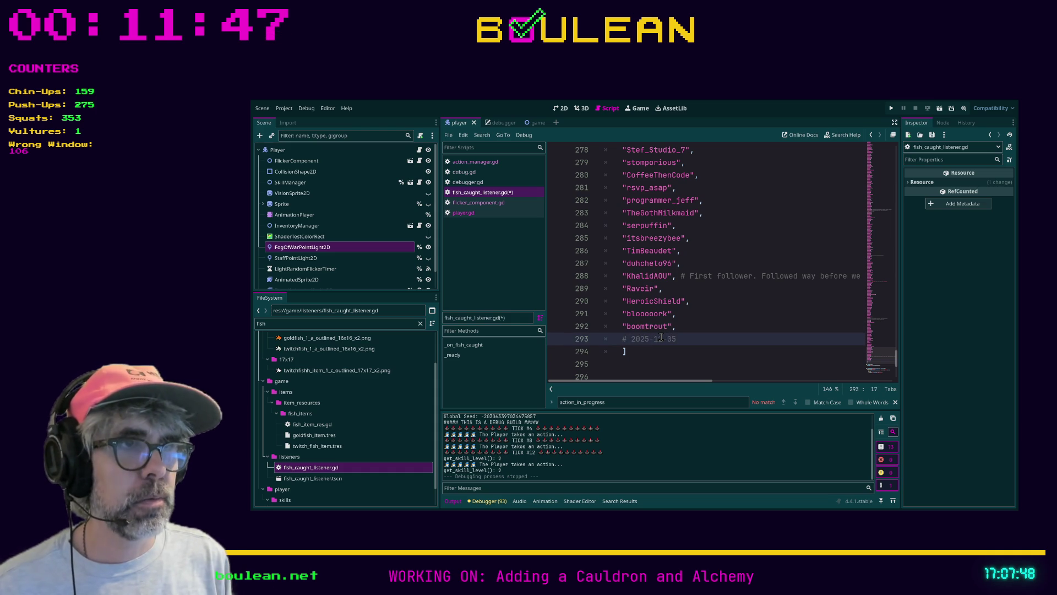
{"action": "type", "text": " Look for mi"}
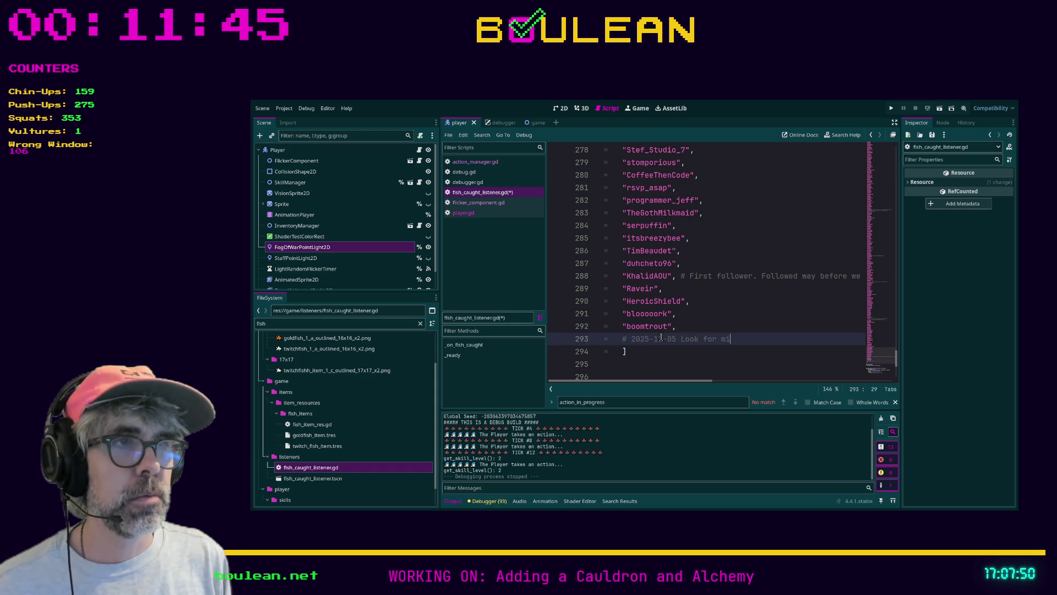
{"action": "type", "text": "ssing follow"}
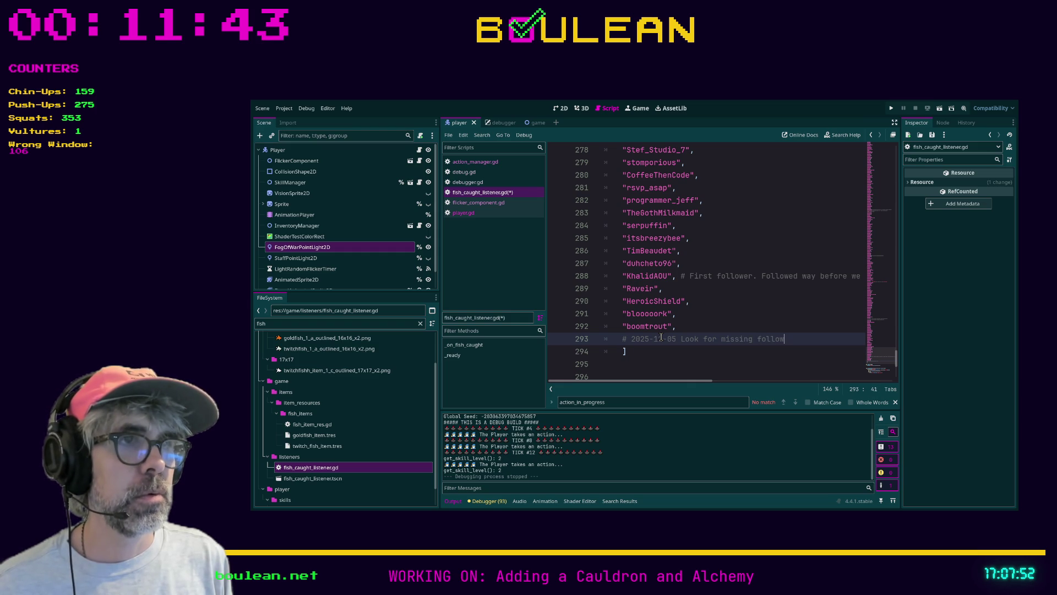
{"action": "type", "text": "ers between bo"}
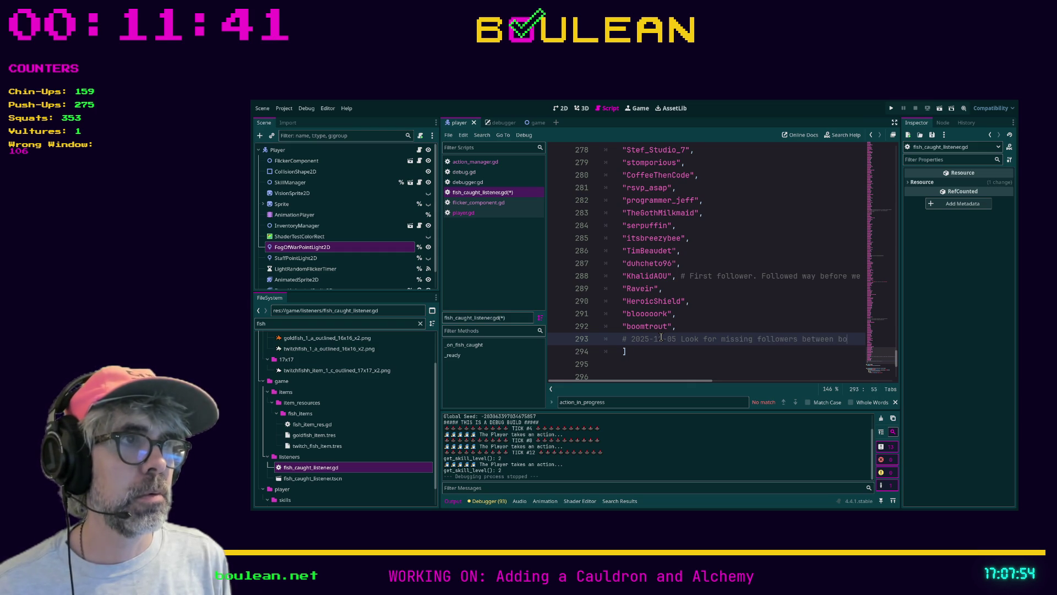
{"action": "type", "text": "omtrout and "}
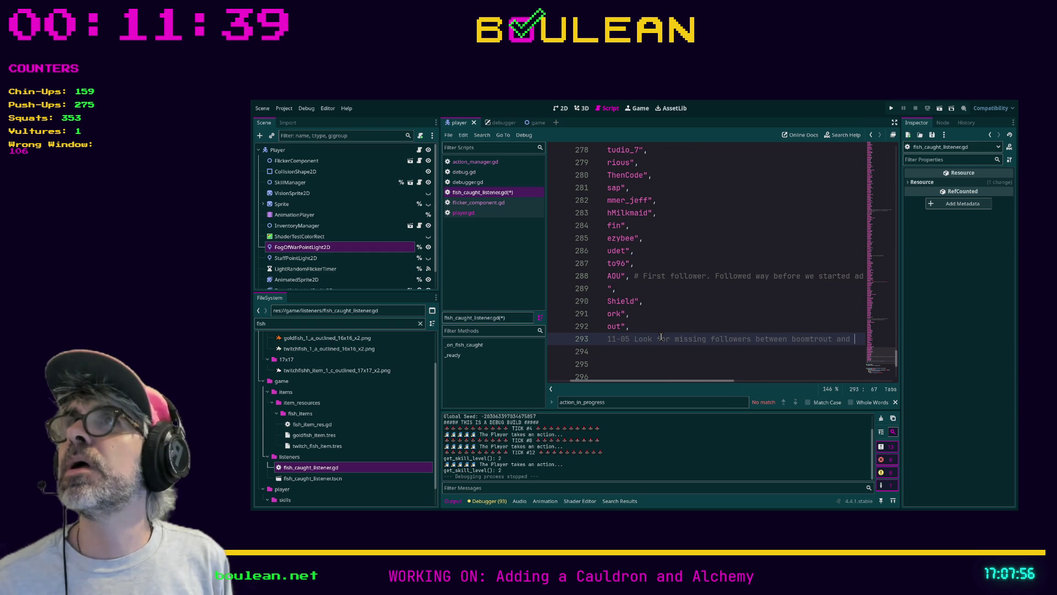
{"action": "type", "text": "kupole_tw"}
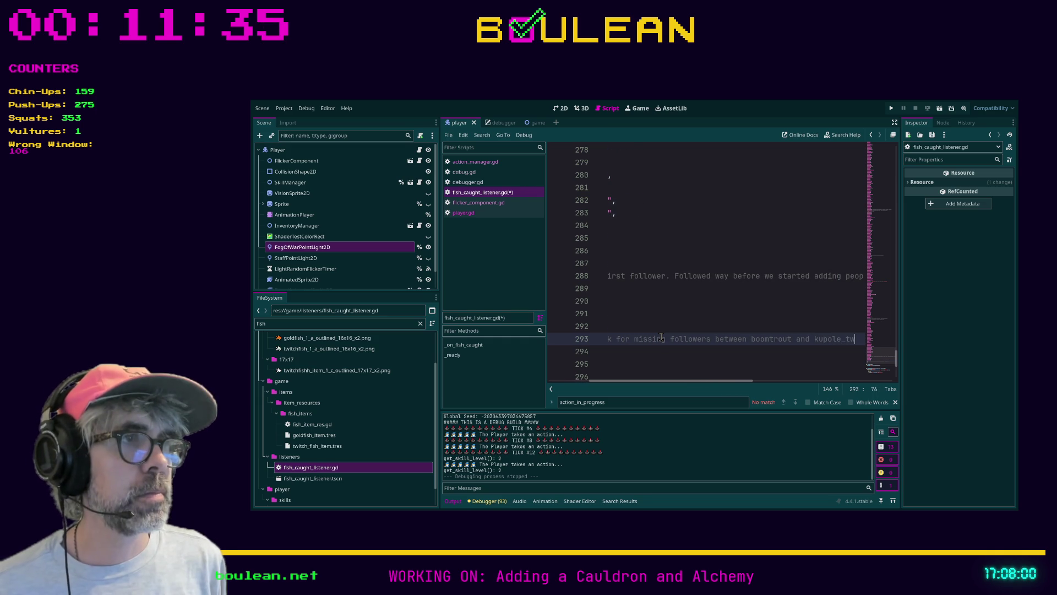
{"action": "key", "text": "Return"}
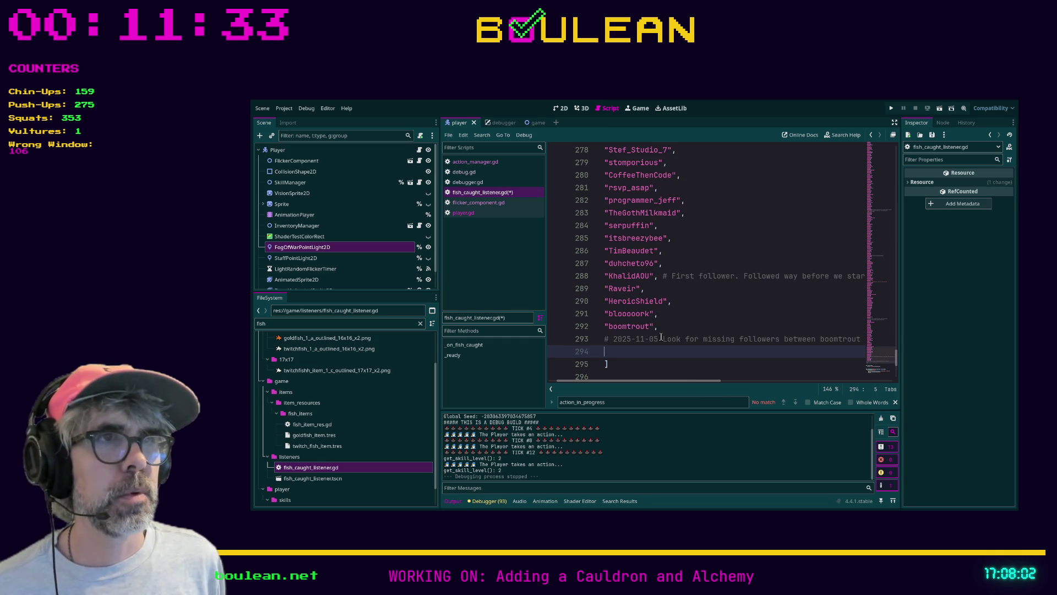
{"action": "left_click", "coordinate": [671, 300]}
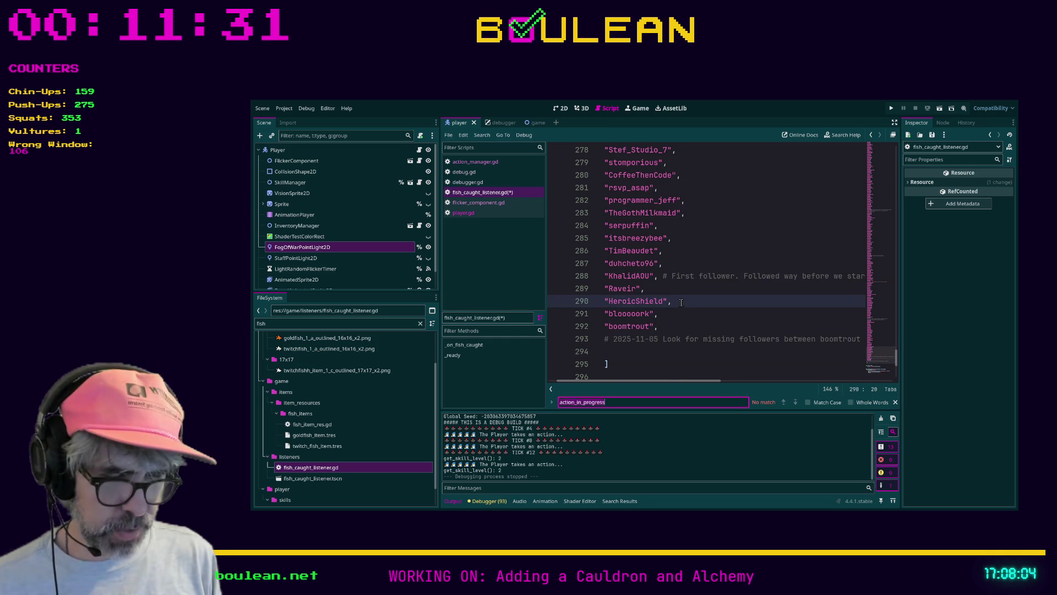
Step: Search for a follower handle, then add it as a quoted entry on line 294
{"action": "key", "text": "ctrl+f"}
{"action": "type", "text": "kupole"}
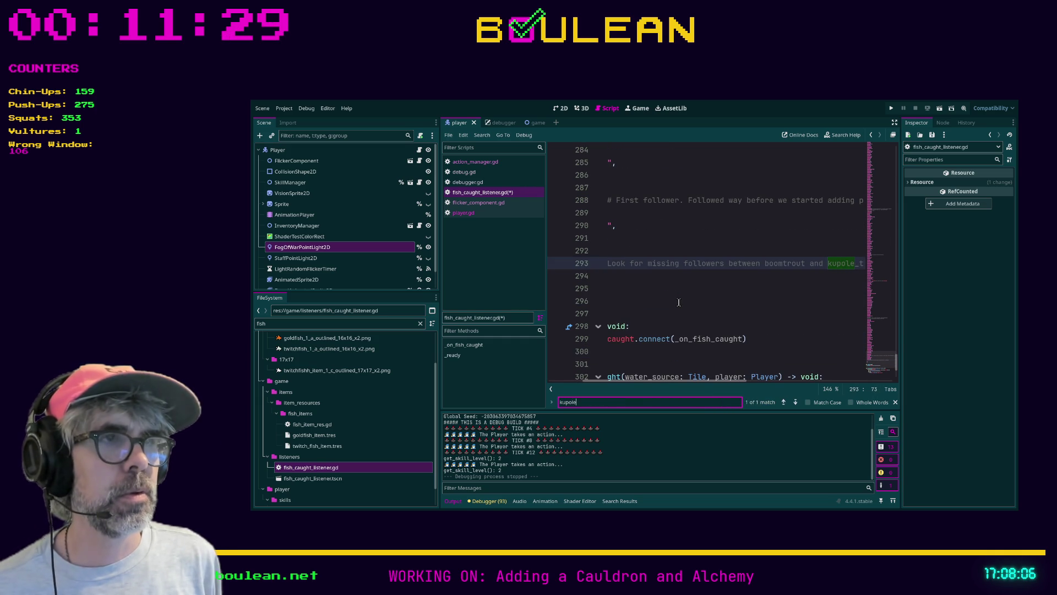
{"action": "left_click", "coordinate": [679, 301]}
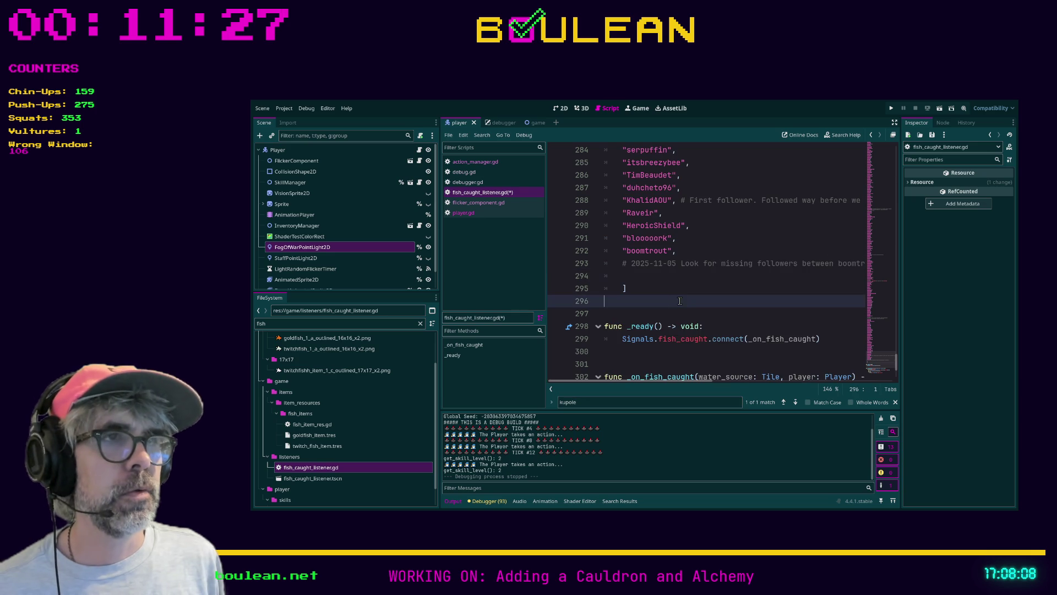
{"action": "left_click", "coordinate": [626, 277]}
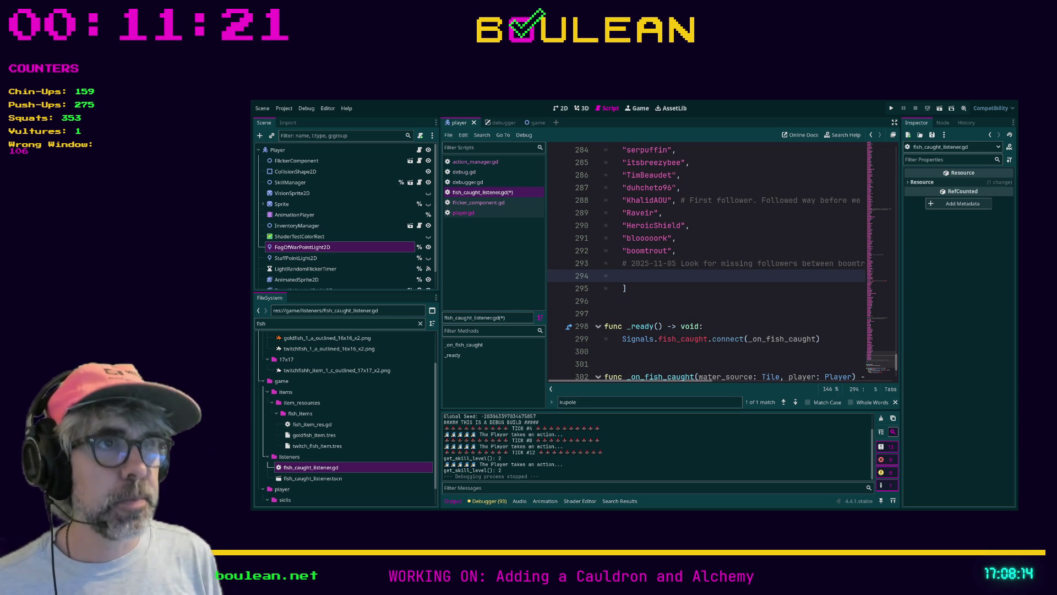
{"action": "type", "text": "\"k"}
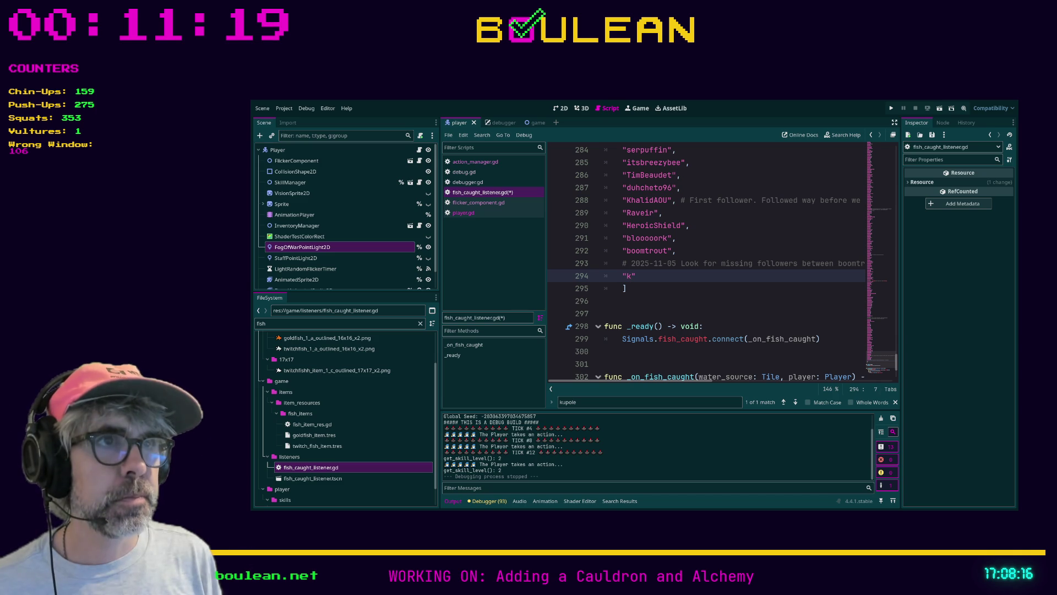
{"action": "type", "text": "upole"}
{"action": "type", "text": "_tw"}
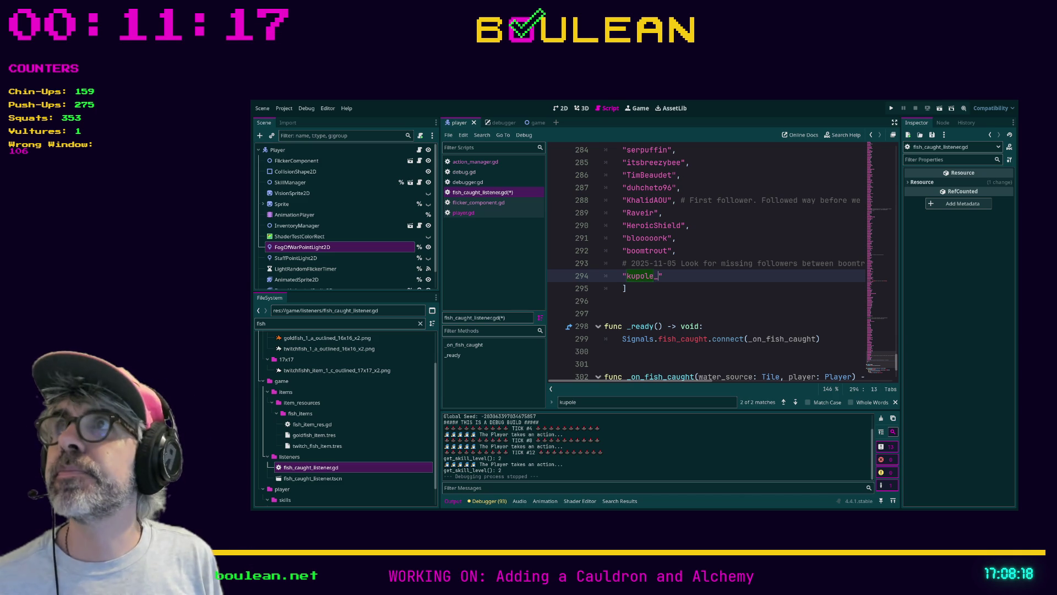
{"action": "type", "text": "\","}
{"action": "key", "text": "Return"}
Step: Add another follower handle ending with an underscore and comma, then start a new line
{"action": "type", "text": "\""}
{"action": "type", "text": "stan"}
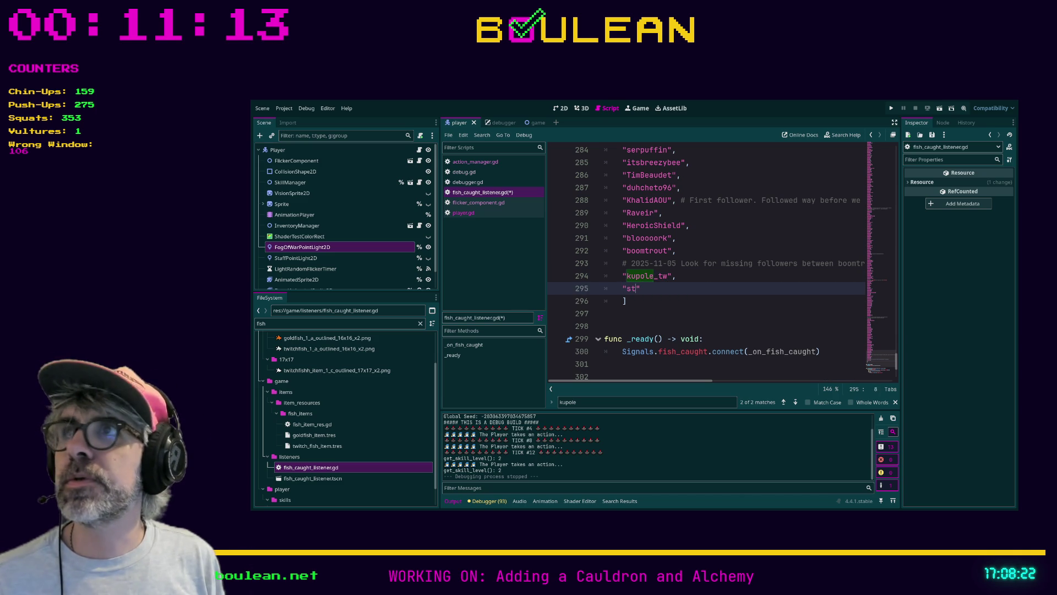
{"action": "type", "text": "chu\""}
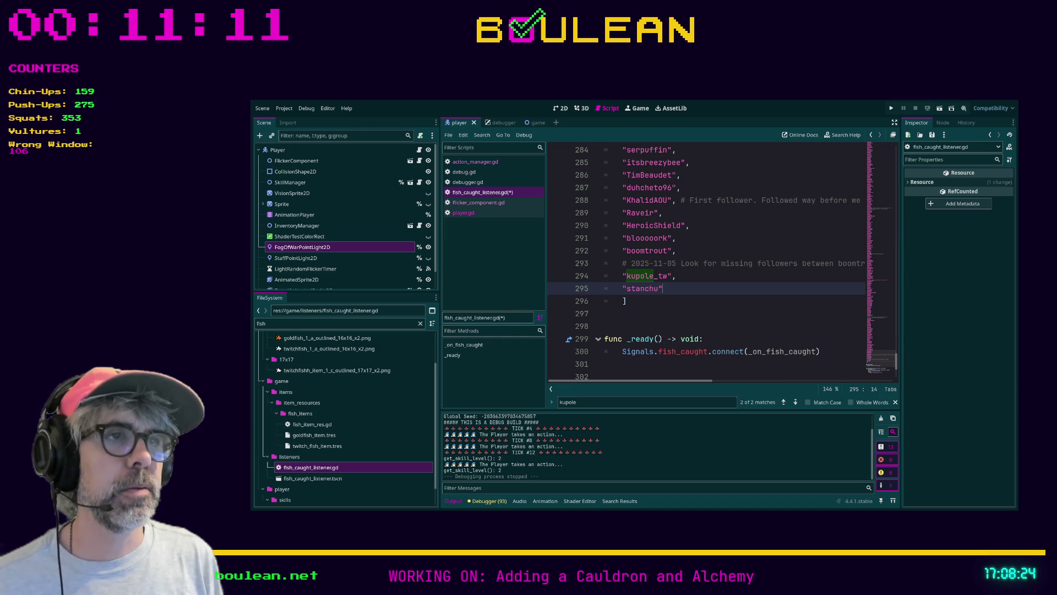
{"action": "key", "text": "BackSpace"}
{"action": "type", "text": "-"}
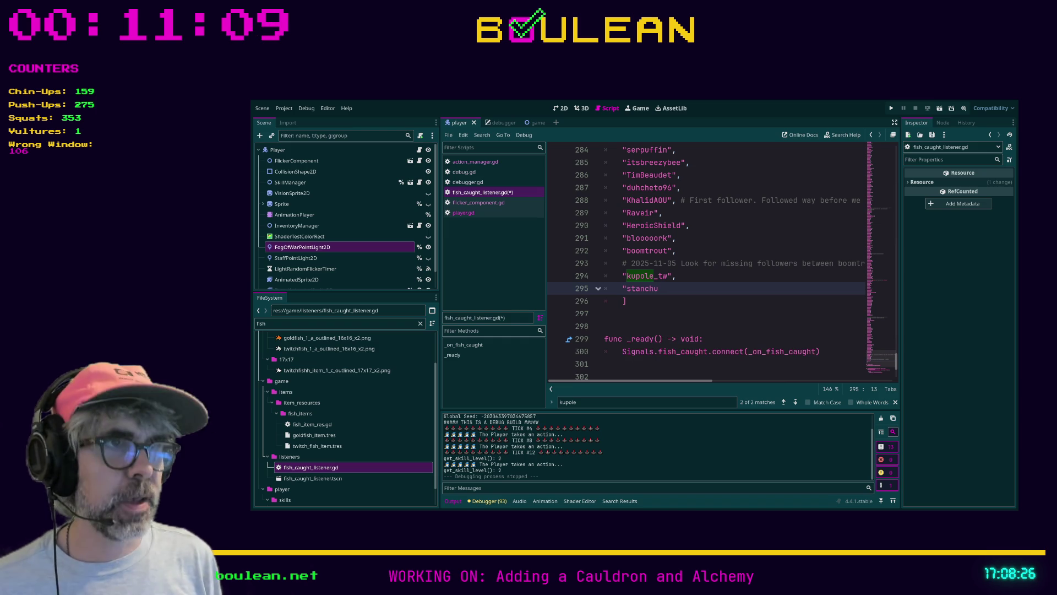
{"action": "key", "text": "BackSpace"}
{"action": "type", "text": "_"}
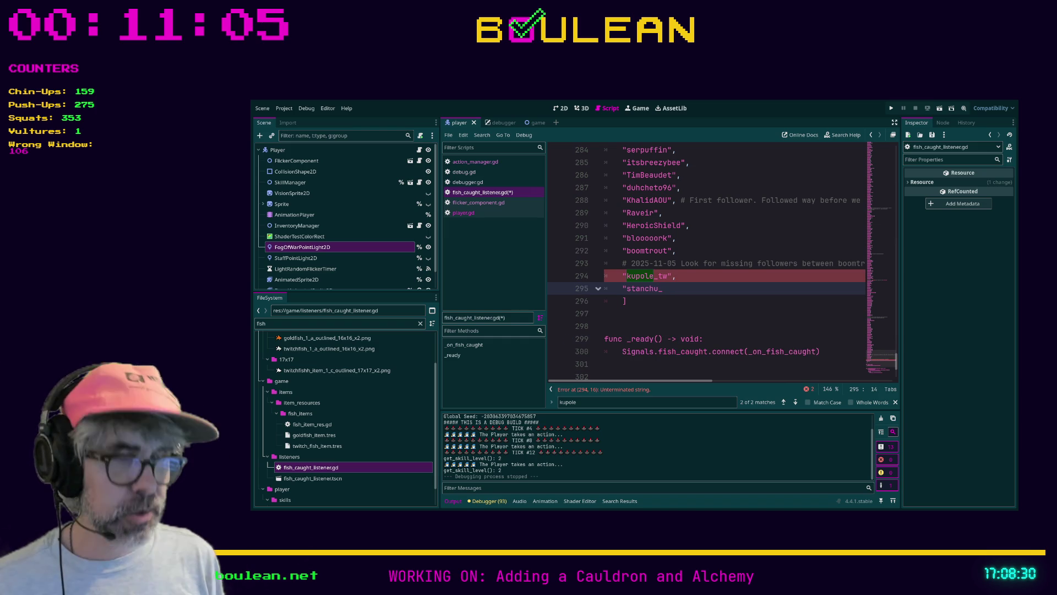
{"action": "type", "text": "\","}
{"action": "key", "text": "Return"}
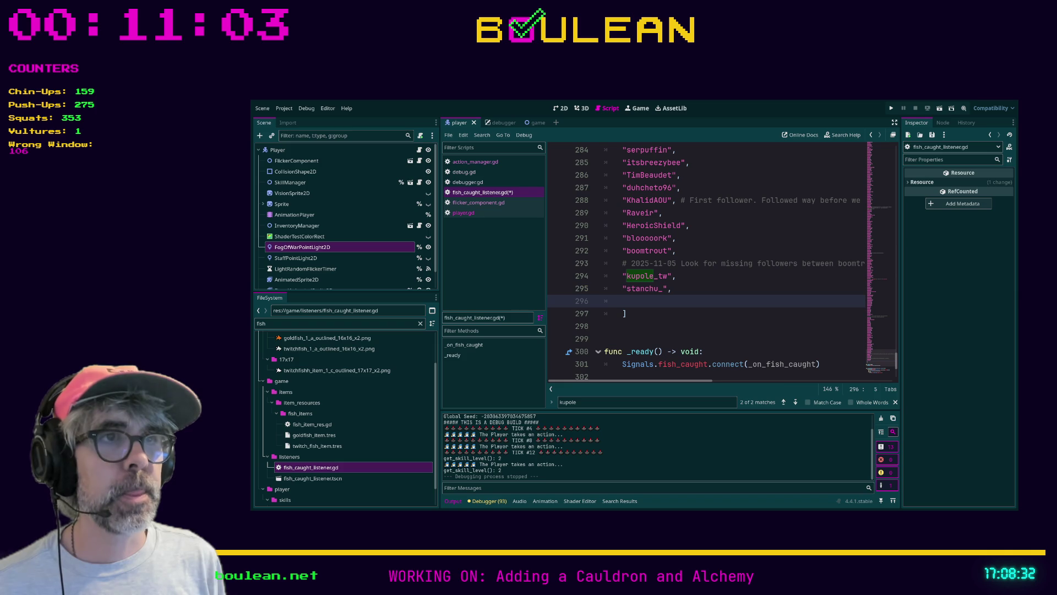
Step: Fix a letter in the previous entry and add three more quoted follower handles
{"action": "left_click", "coordinate": [632, 288]}
{"action": "type", "text": "a"}
{"action": "key", "text": "Down"}
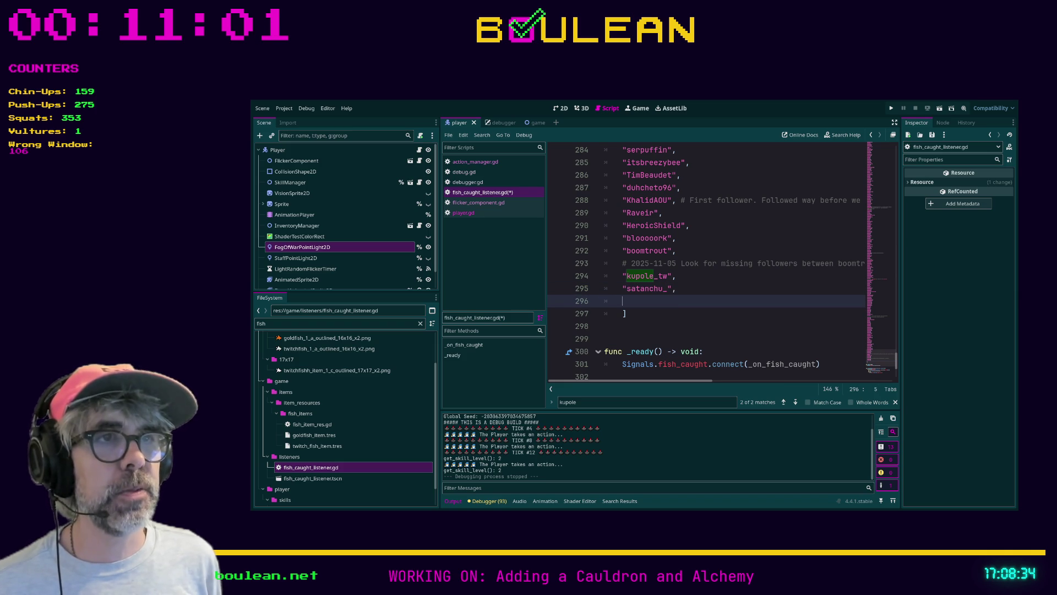
{"action": "type", "text": "\""}
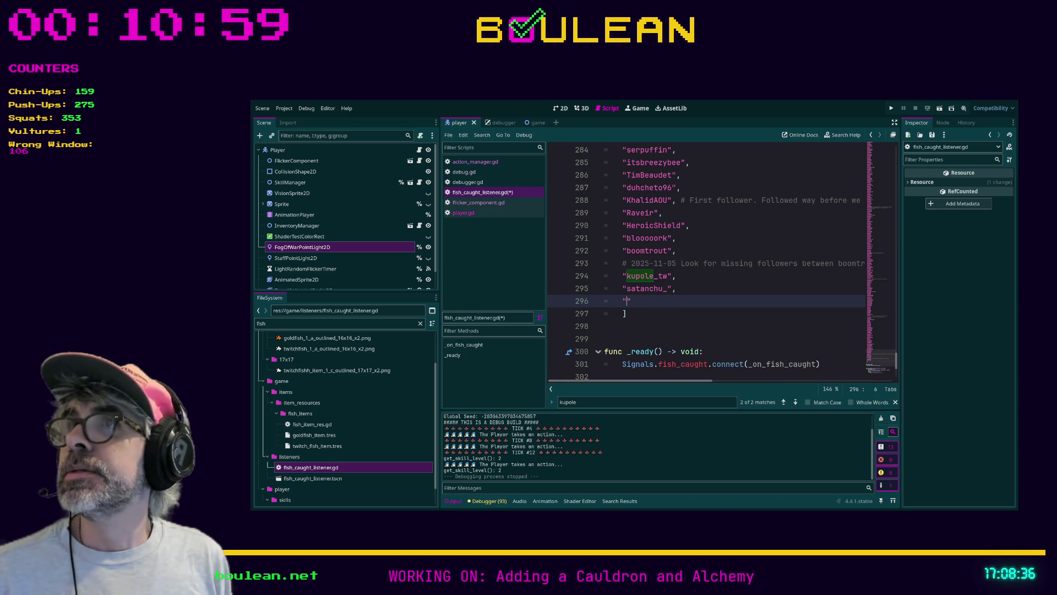
{"action": "type", "text": "SNOOPL"}
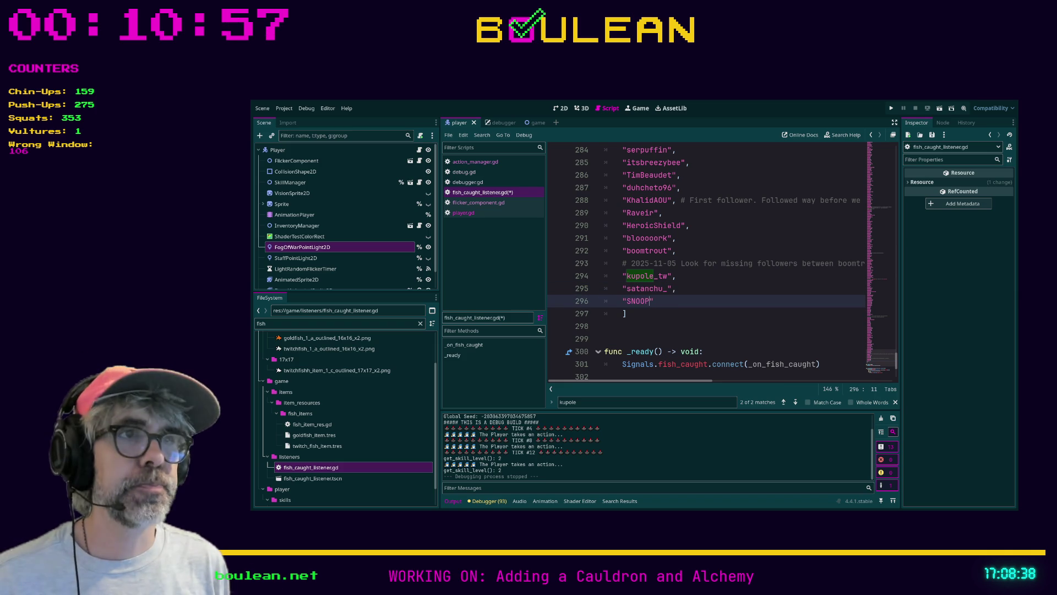
{"action": "type", "text": "vc\""}
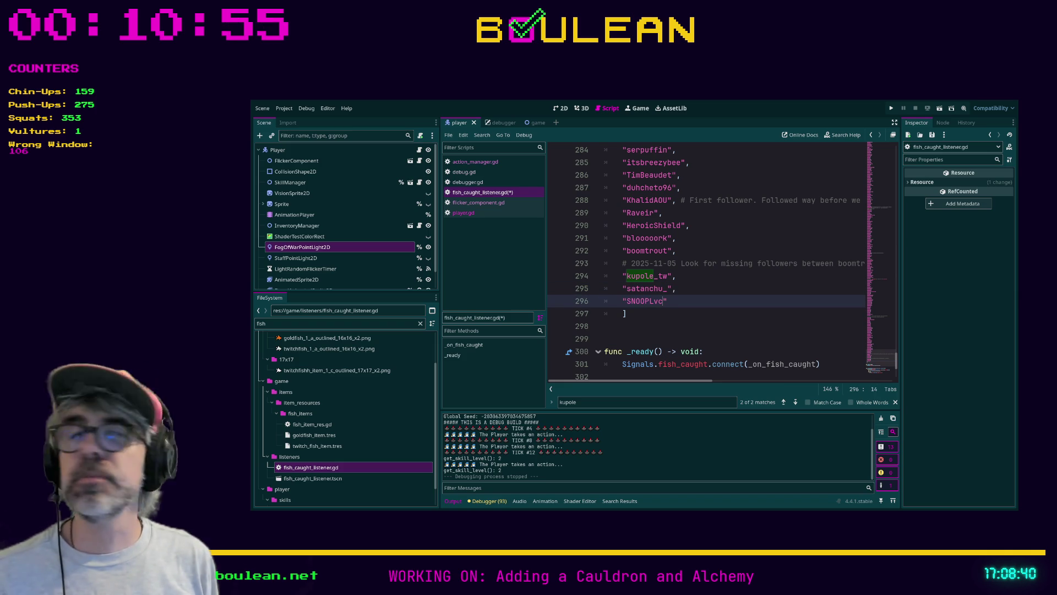
{"action": "type", "text": ","}
{"action": "key", "text": "Return"}
{"action": "type", "text": "\""}
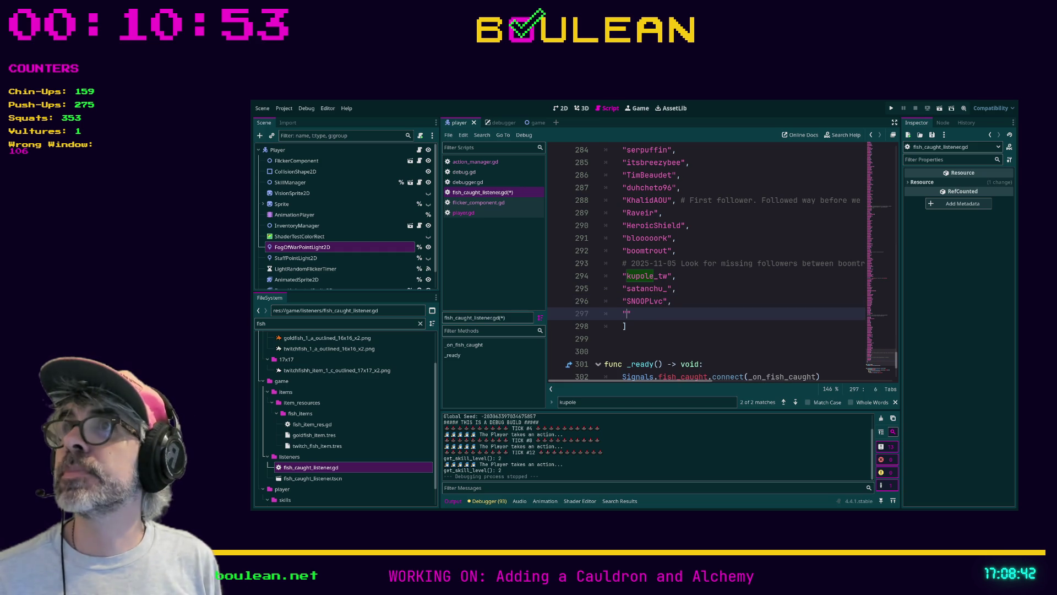
{"action": "type", "text": "Brightside"}
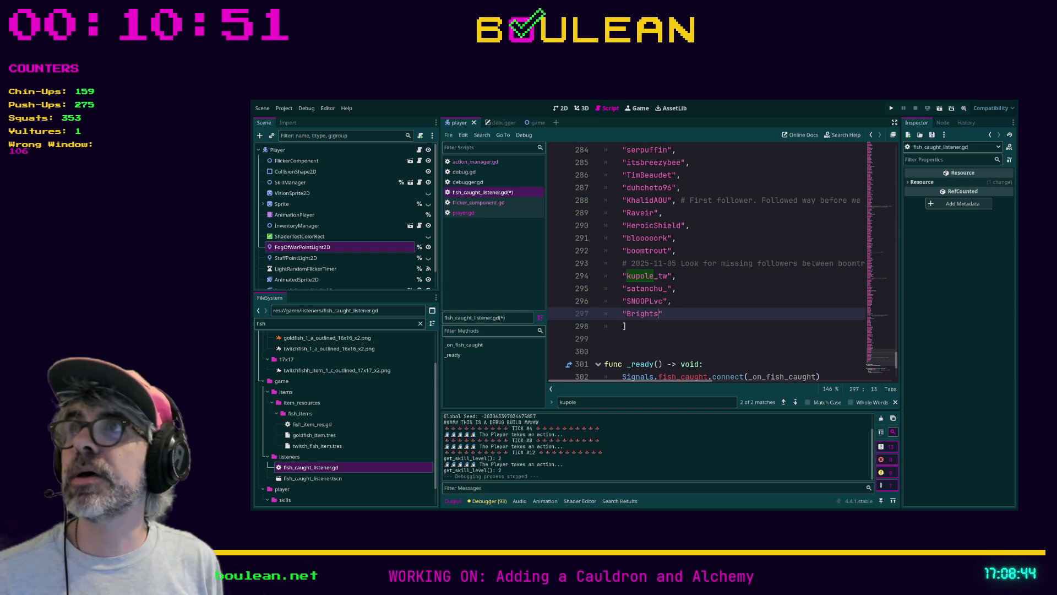
{"action": "type", "text": "Movement\","}
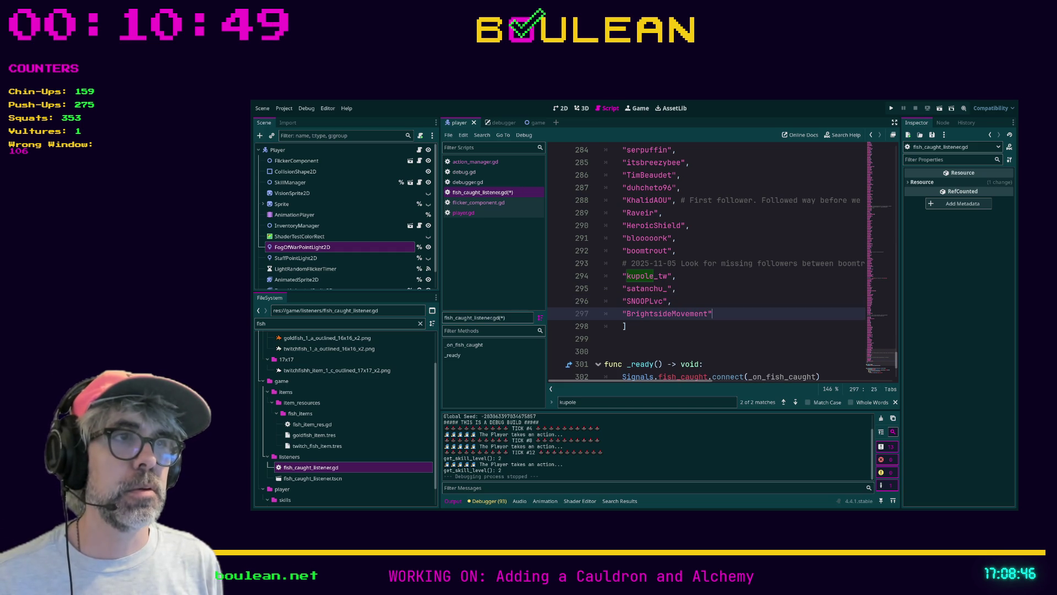
{"action": "key", "text": "Return"}
{"action": "type", "text": "\""}
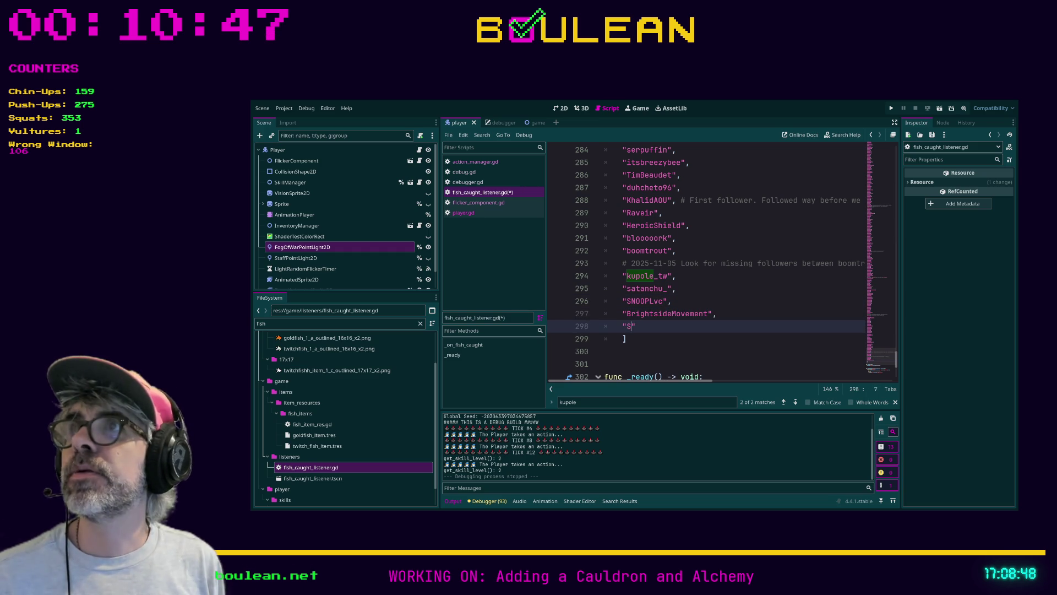
{"action": "type", "text": "StudioPawn\","}
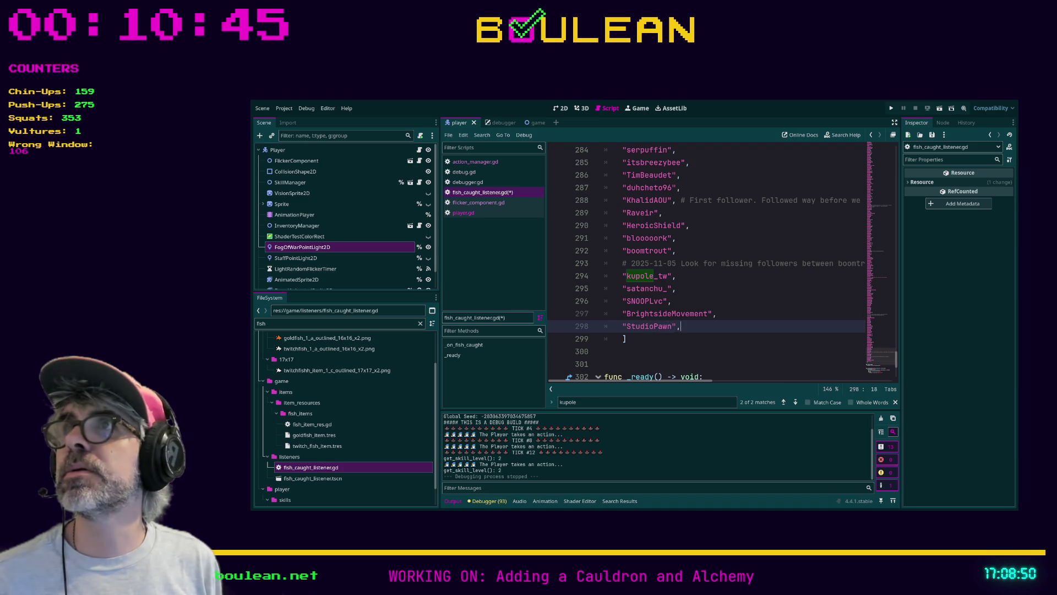
{"action": "key", "text": "Return"}
Step: Add six more follower handles to the list, correcting a misspelled one
{"action": "type", "text": "\""}
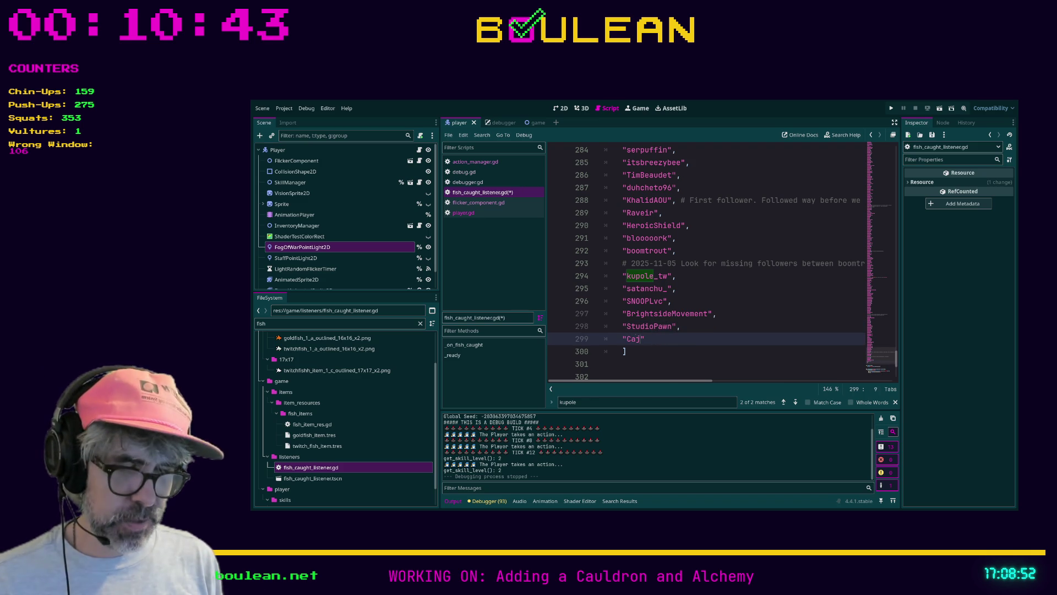
{"action": "type", "text": "CajunTator\""}
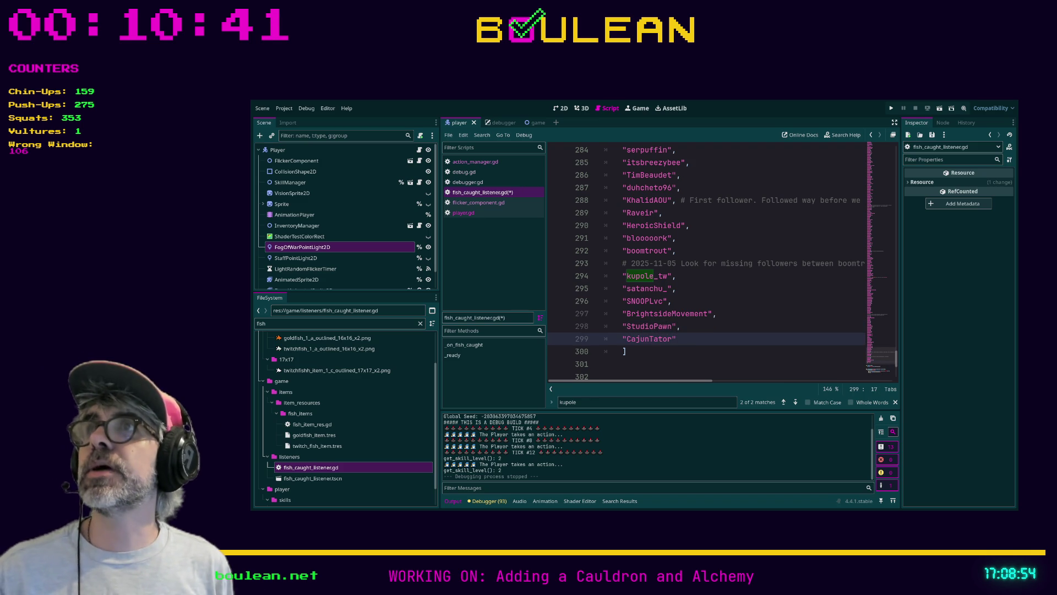
{"action": "key", "text": "Return"}
{"action": "type", "text": "awdle\","}
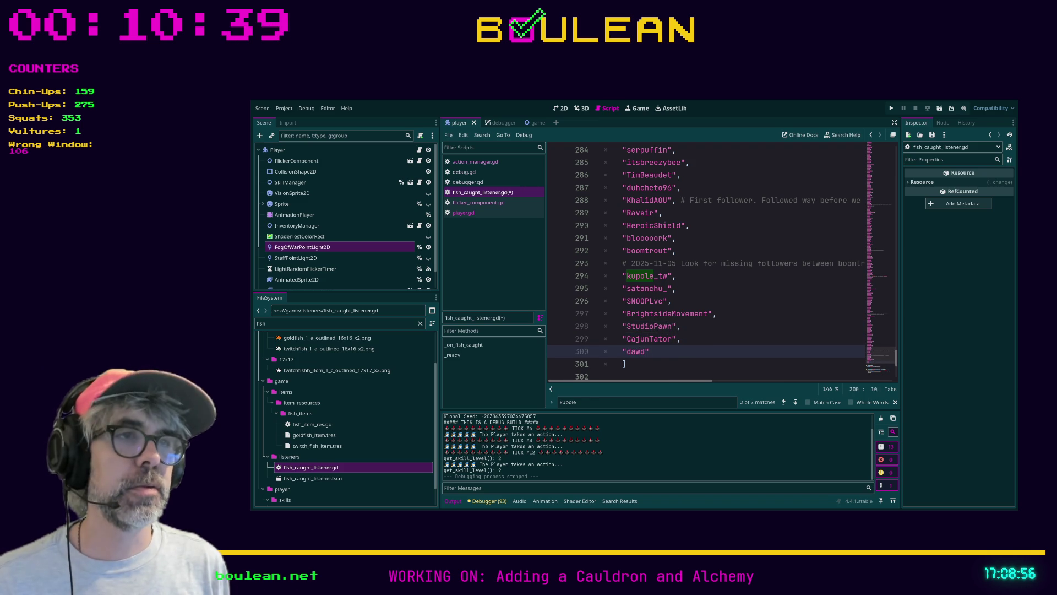
{"action": "key", "text": "Return"}
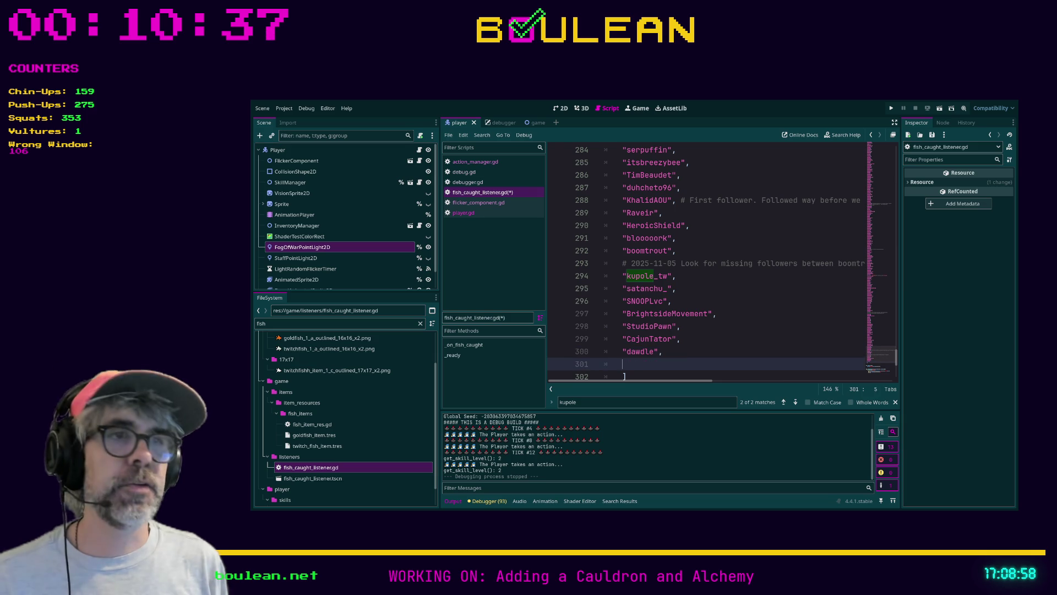
{"action": "type", "text": "Merlin"}
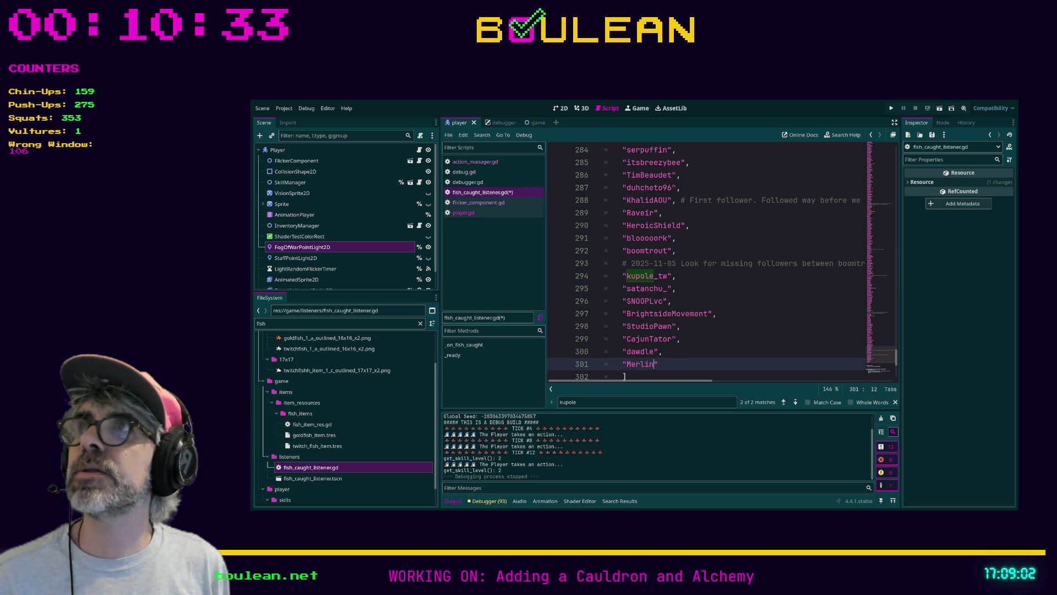
{"action": "type", "text": "WT"}
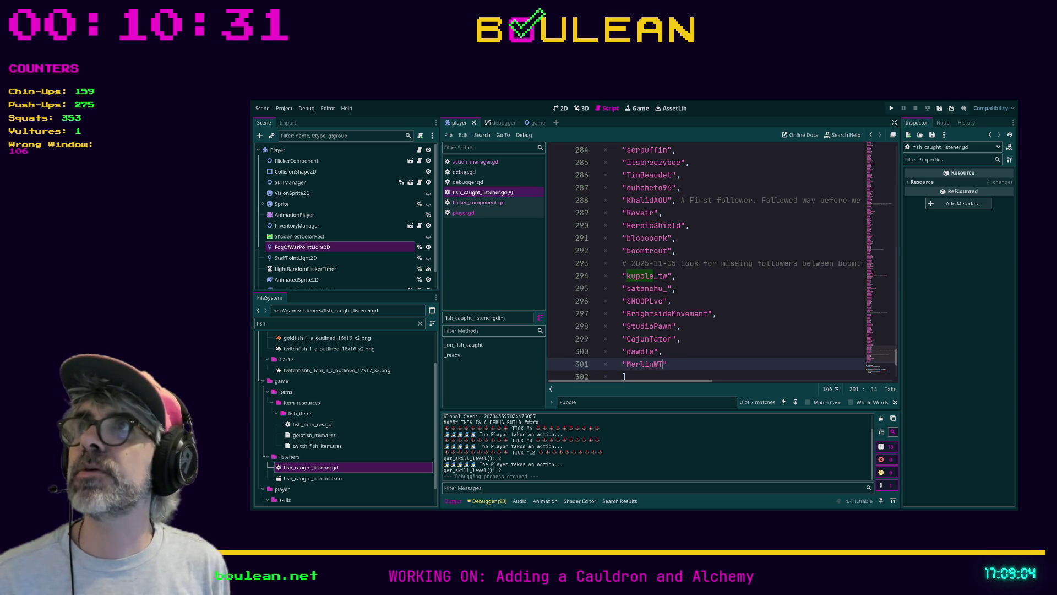
{"action": "type", "text": "F"}
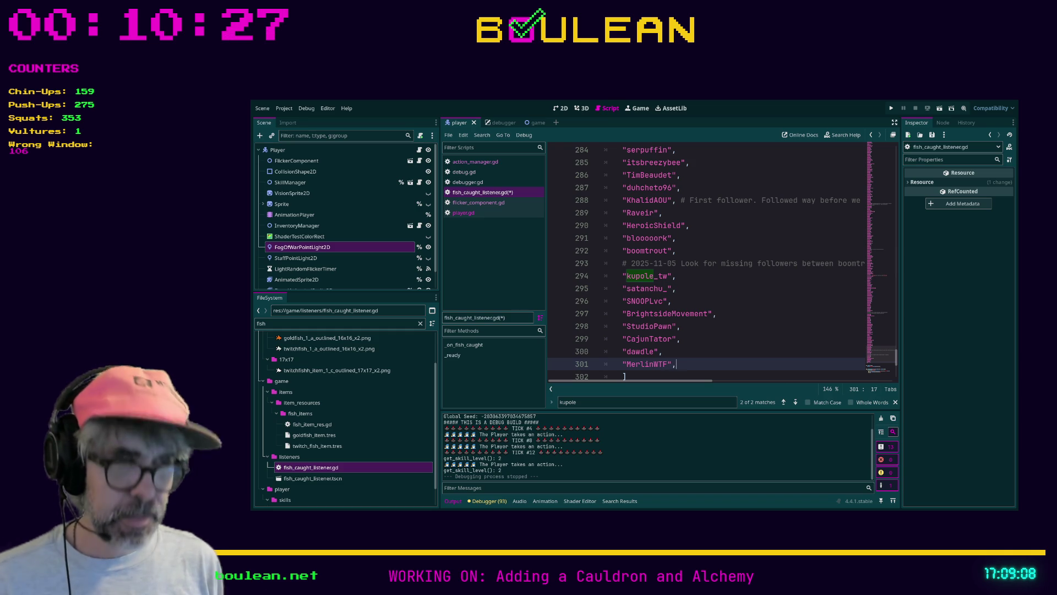
{"action": "key", "text": "Return"}
{"action": "type", "text": "\""}
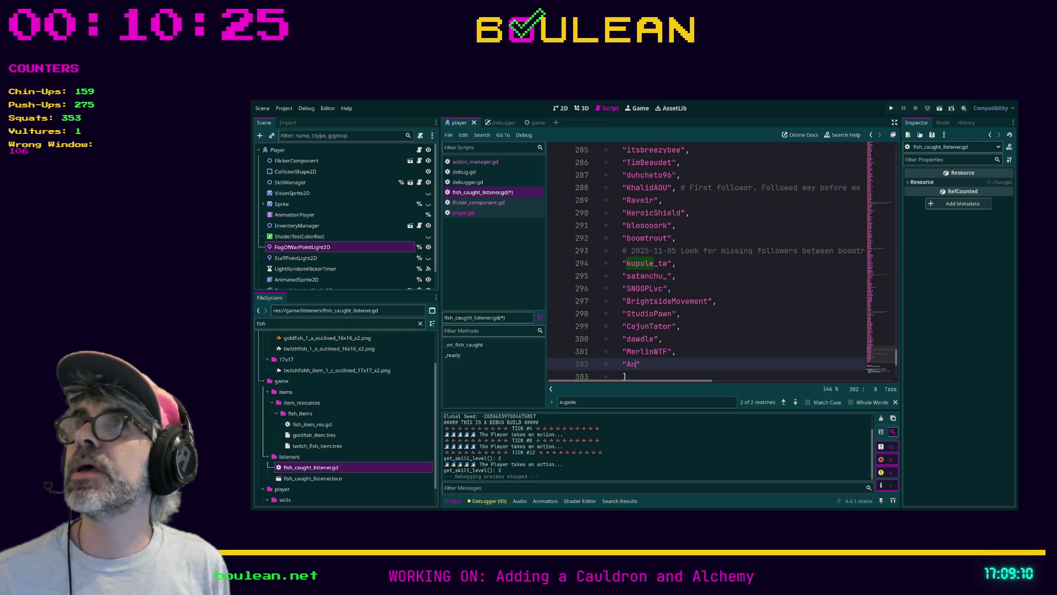
{"action": "type", "text": "AndrewDevWorl"}
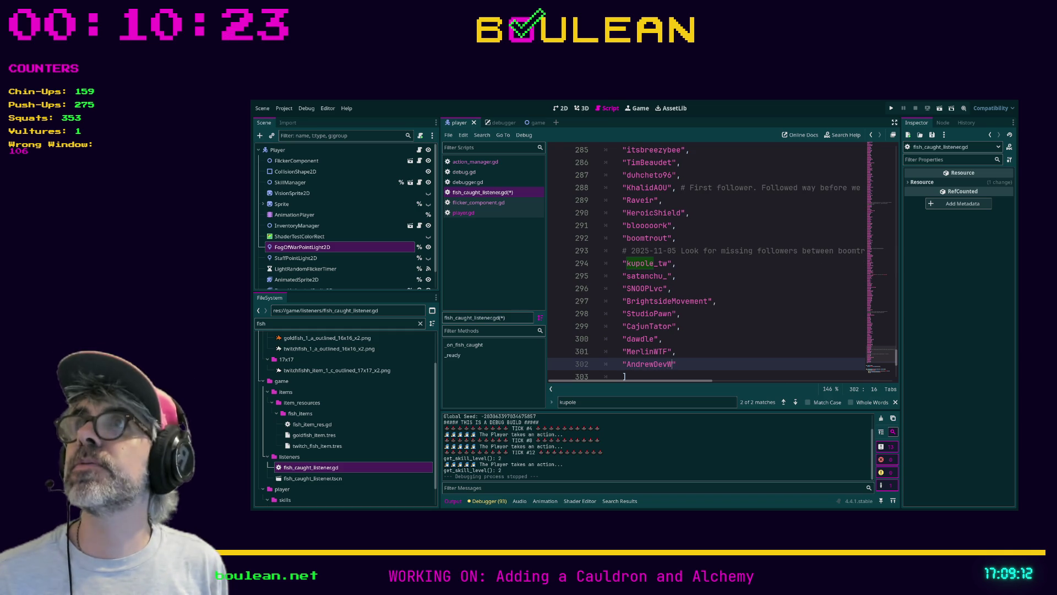
{"action": "type", "text": "d\""}
{"action": "type", "text": "\"K"}
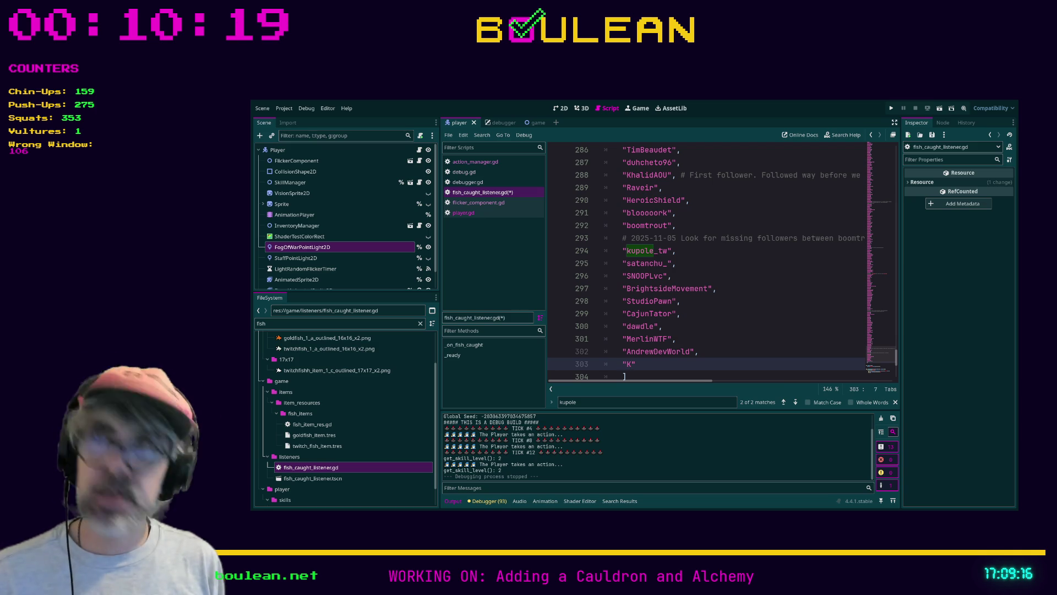
{"action": "type", "text": "8"}
{"action": "type", "text": "Nord"}
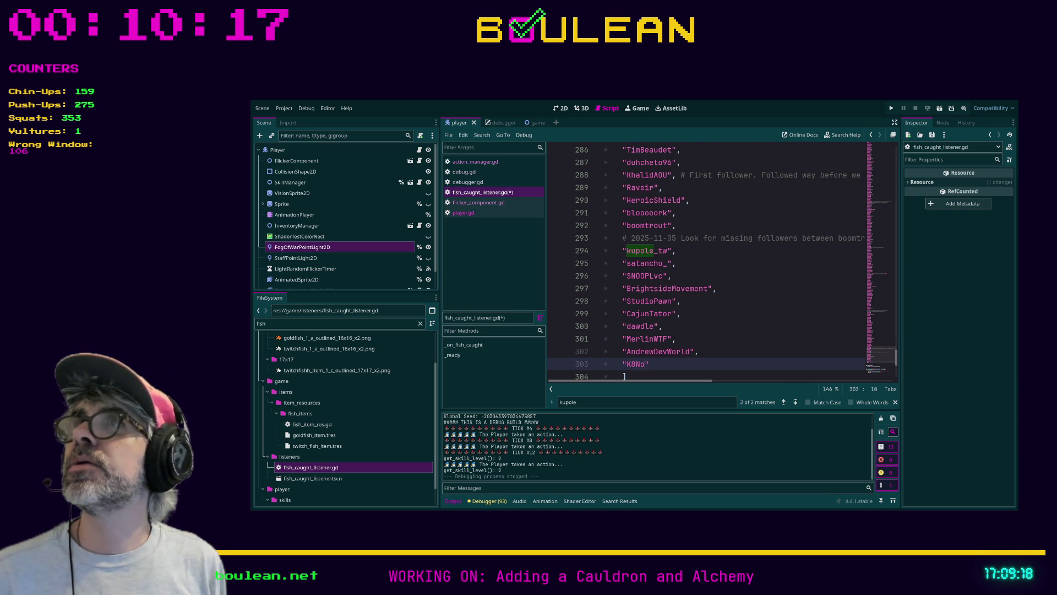
{"action": "type", "text": "este\","}
{"action": "key", "text": "Return"}
{"action": "type", "text": "\"atrey"}
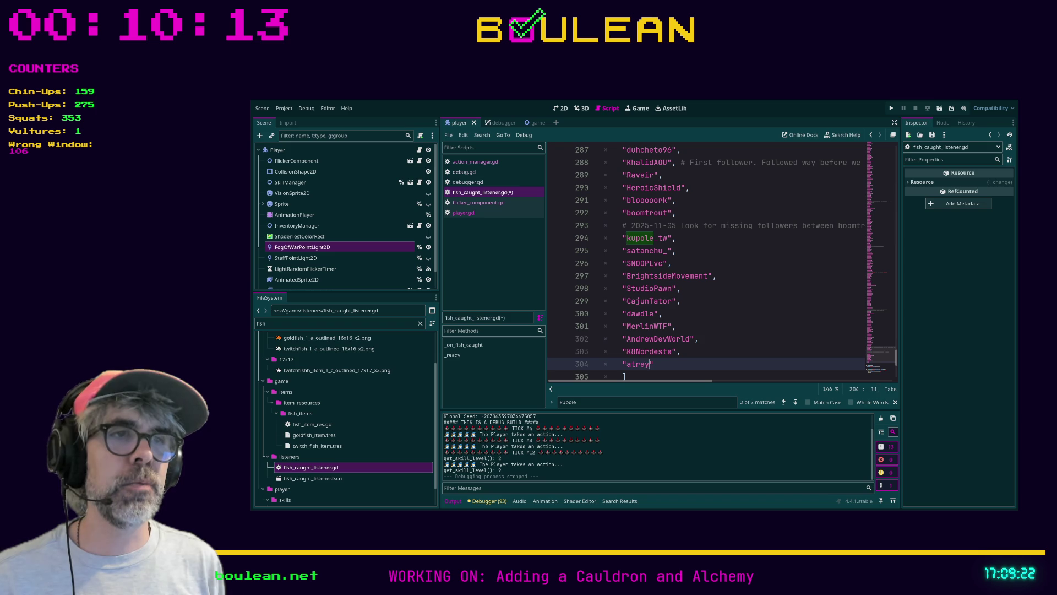
{"action": "key", "text": "BackSpace"}
{"action": "key", "text": "BackSpace"}
{"action": "type", "text": "treyu"}
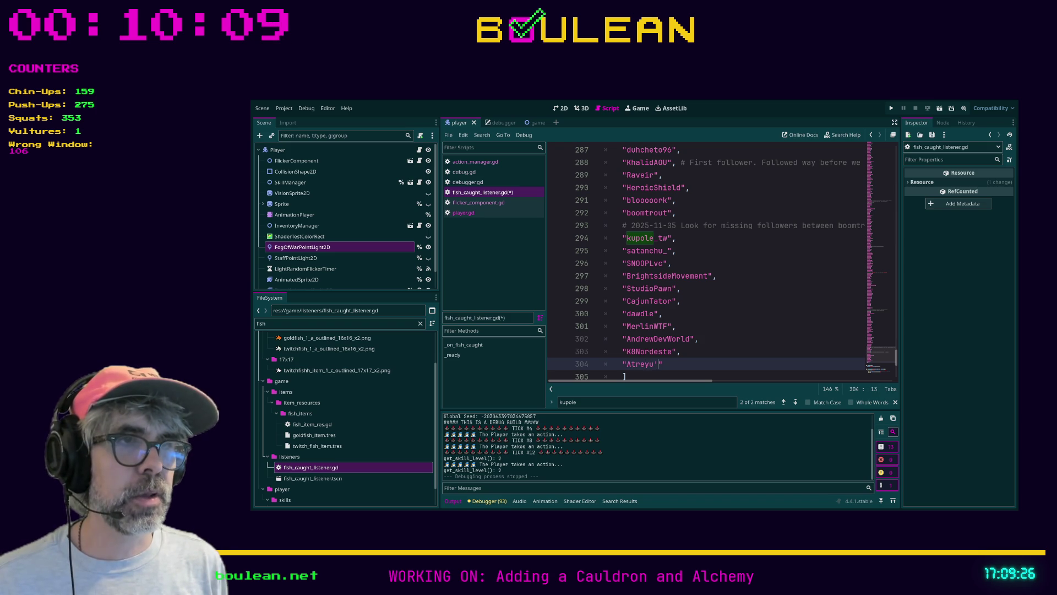
{"action": "type", "text": "\","}
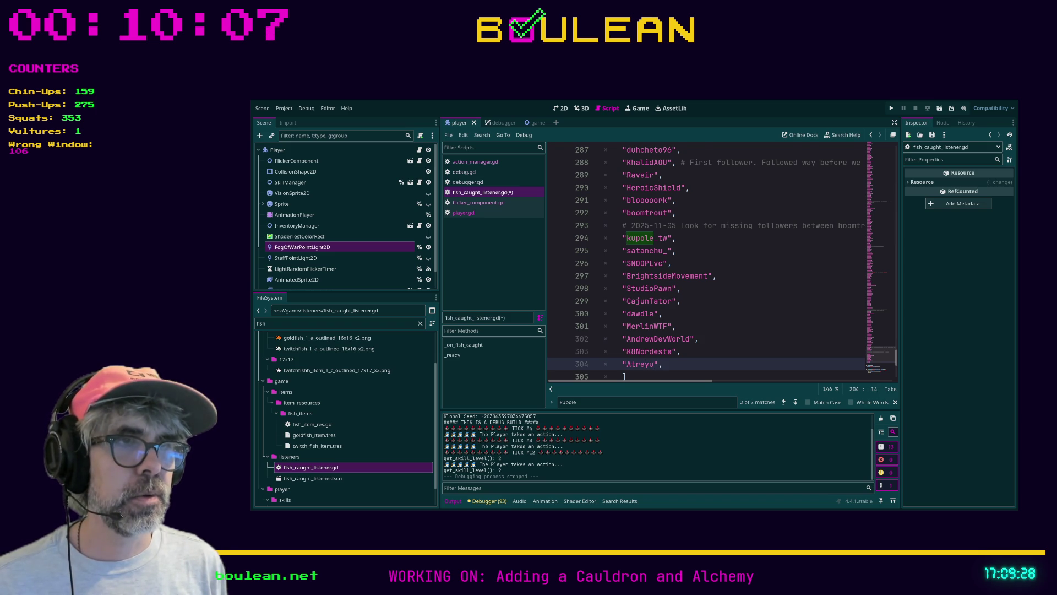
{"action": "key", "text": "Return"}
Step: Replace the wrong 8 with 9 in the handle on line 303, then type another quoted handle
{"action": "key", "text": "Up"}
{"action": "key", "text": "Up"}
{"action": "key", "text": "Right"}
{"action": "key", "text": "Right"}
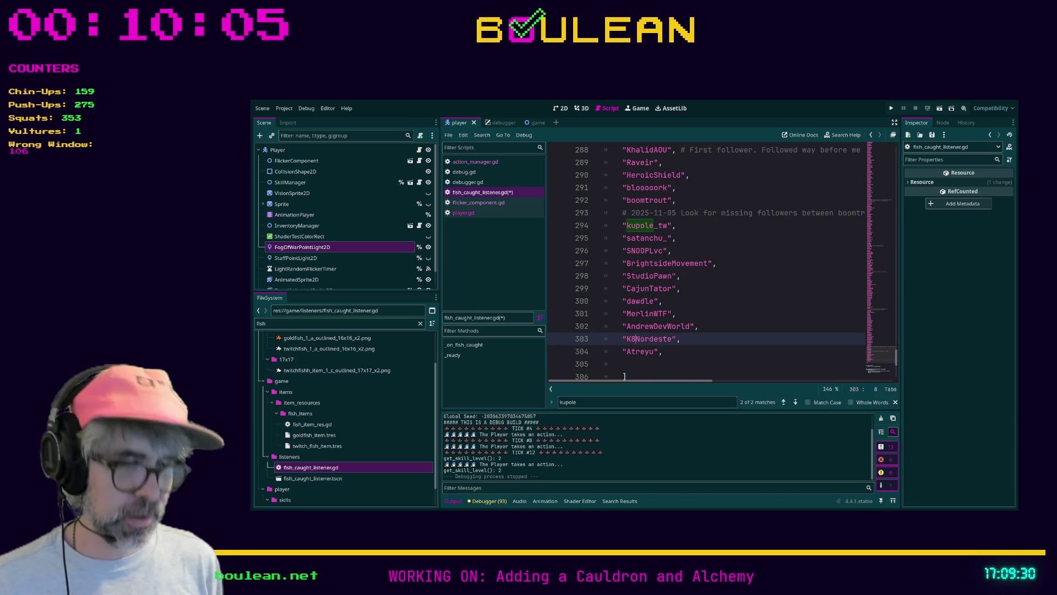
{"action": "key", "text": "Delete"}
{"action": "type", "text": "9"}
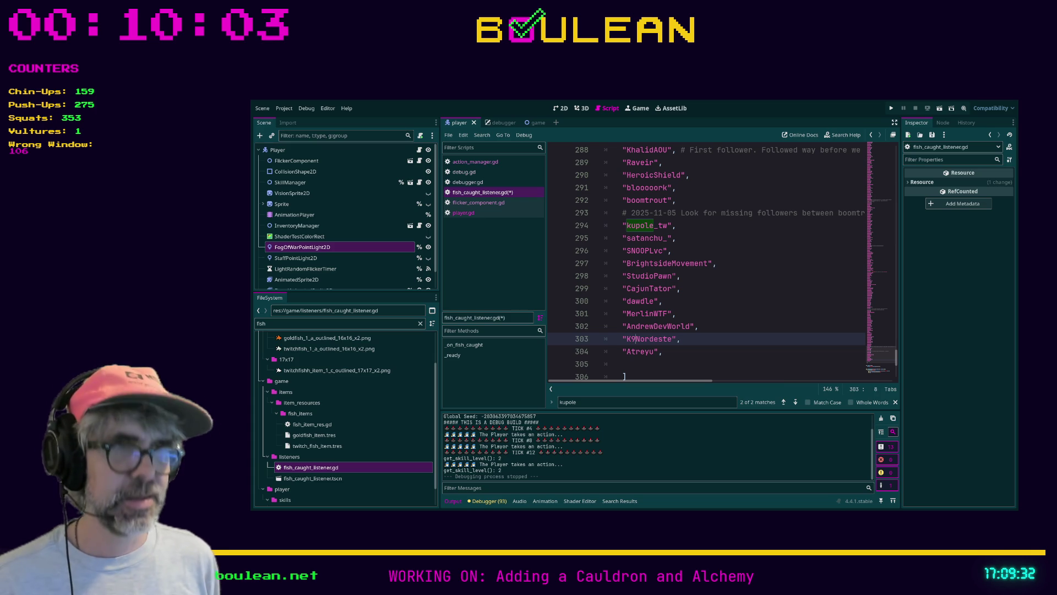
{"action": "key", "text": "Down"}
{"action": "key", "text": "Down"}
{"action": "key", "text": "Down"}
{"action": "key", "text": "Up"}
{"action": "type", "text": "\""}
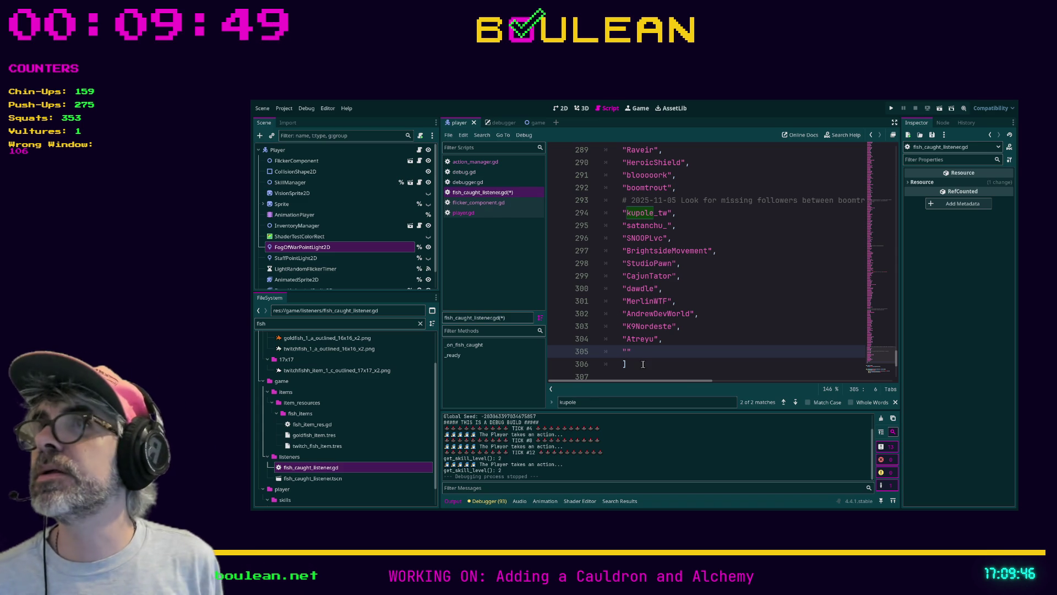
{"action": "type", "text": "bart"}
{"action": "type", "text": "olom"}
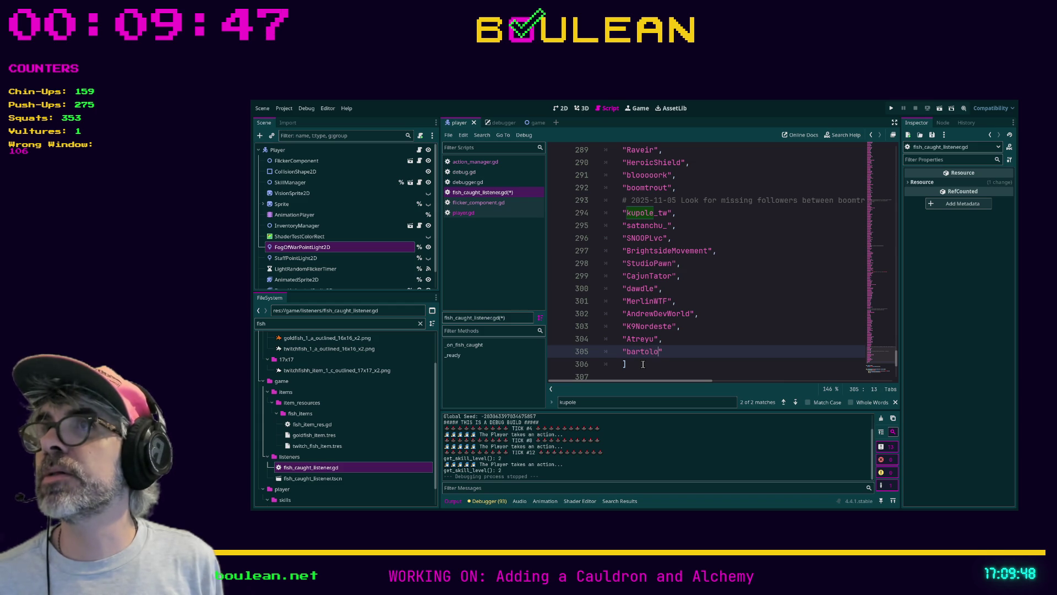
{"action": "type", "text": "eupeppero"}
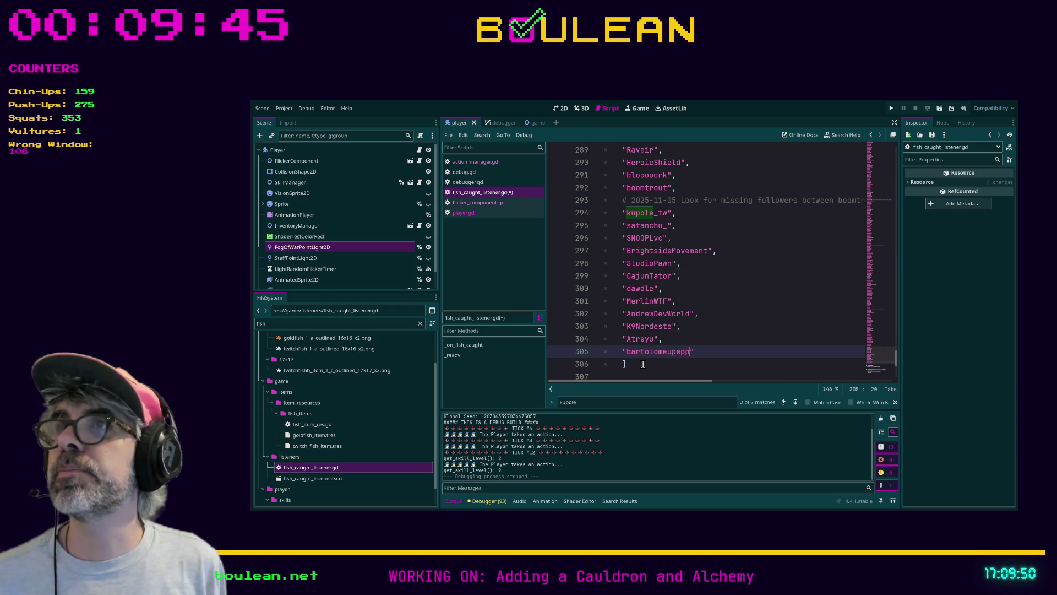
{"action": "type", "text": "ni"}
Step: Close entries with commas and add three handles, removing an unwanted FISH_PER_CATCH completion
{"action": "key", "text": "End"}
{"action": "type", "text": ","}
{"action": "key", "text": "Return"}
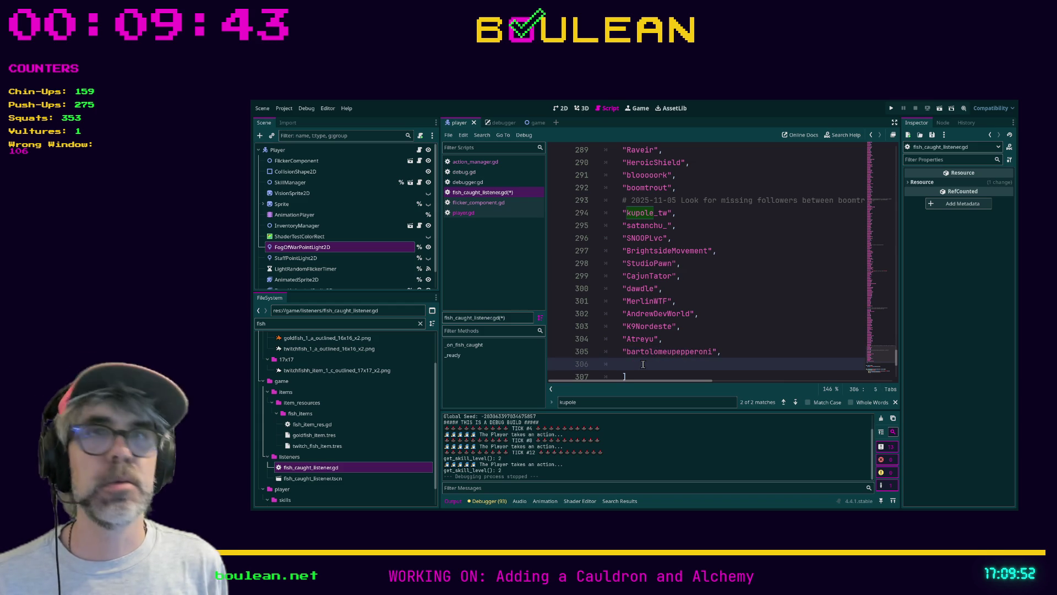
{"action": "type", "text": "justin"}
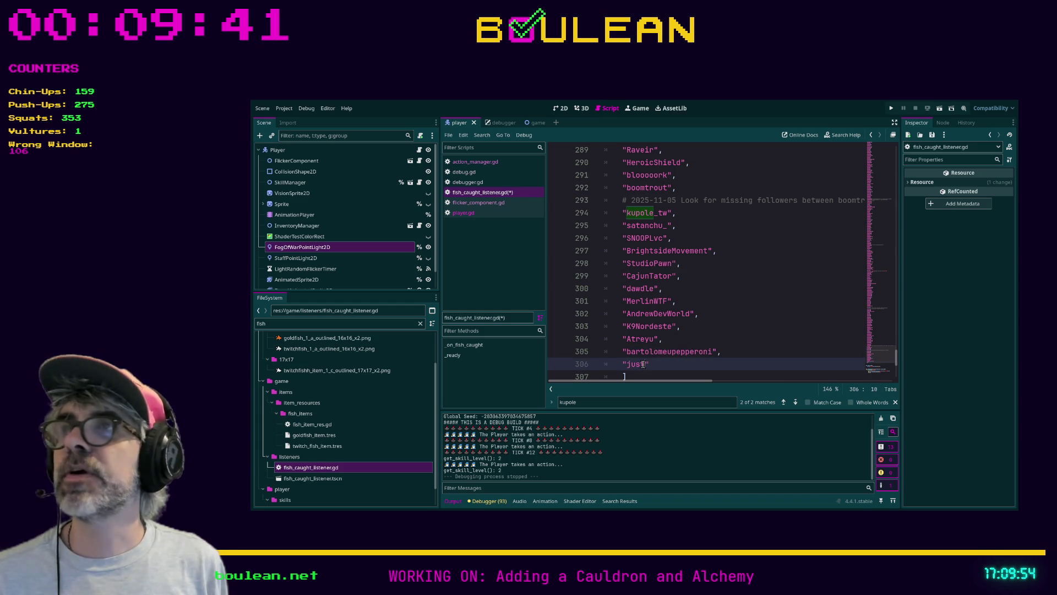
{"action": "type", "text": "_helps"}
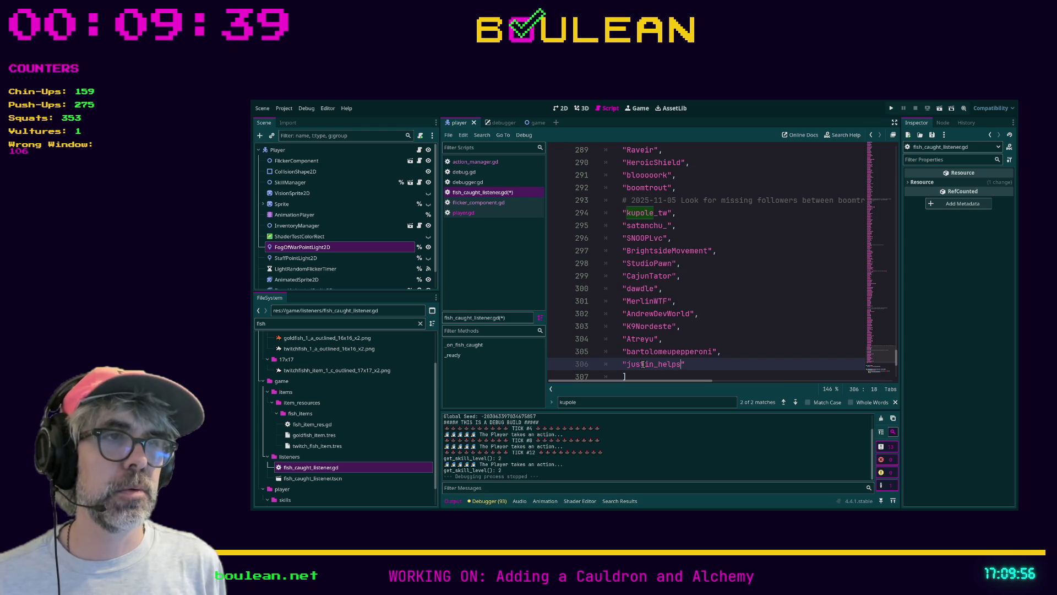
{"action": "key", "text": "End"}
{"action": "type", "text": ","}
{"action": "key", "text": "Return"}
{"action": "type", "text": "\""}
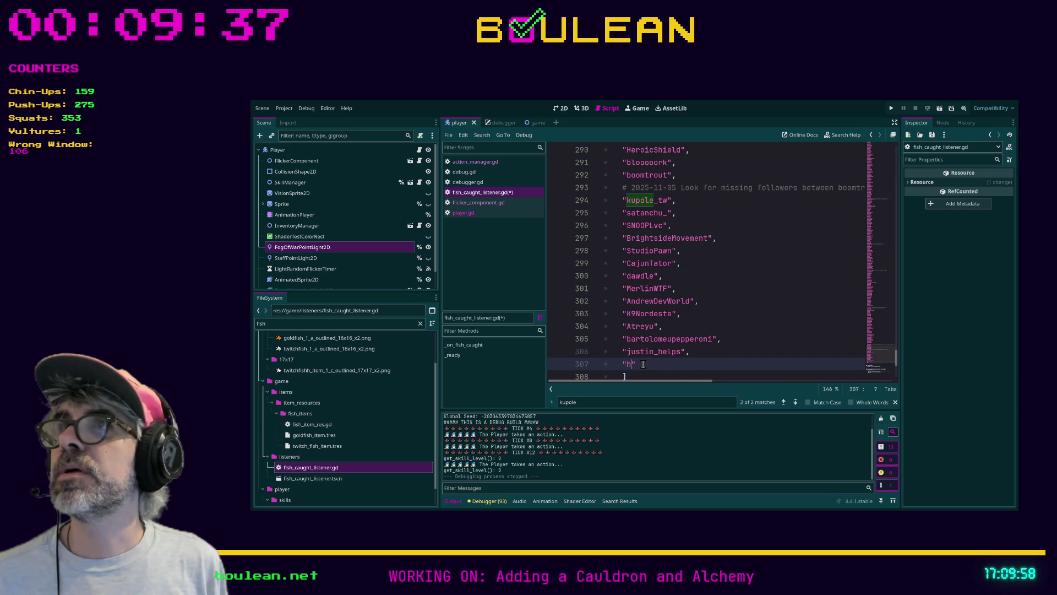
{"action": "type", "text": "hmendoza2001"}
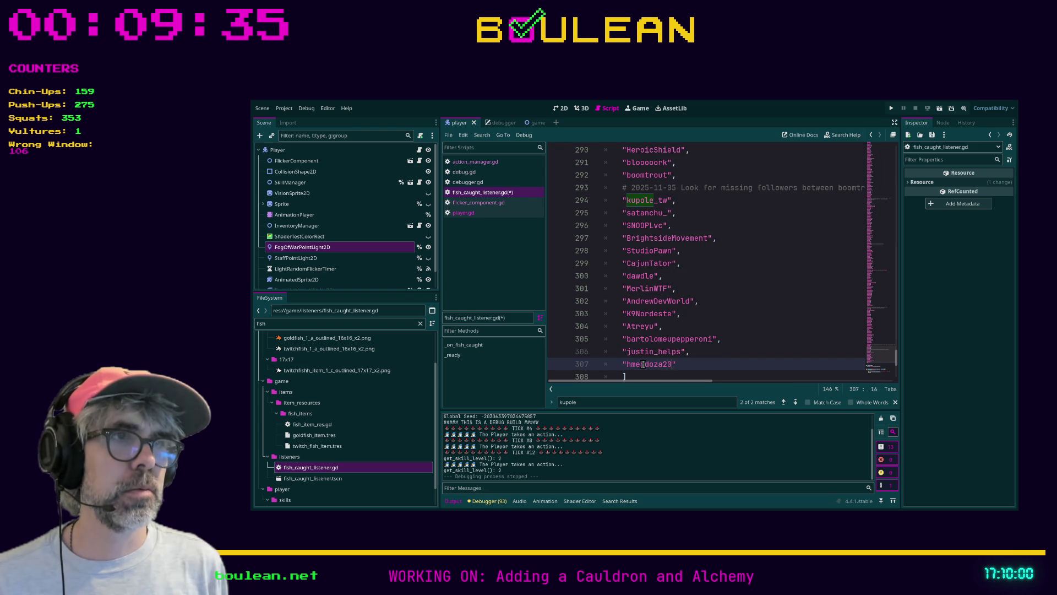
{"action": "key", "text": "End"}
{"action": "type", "text": ","}
{"action": "key", "text": "Return"}
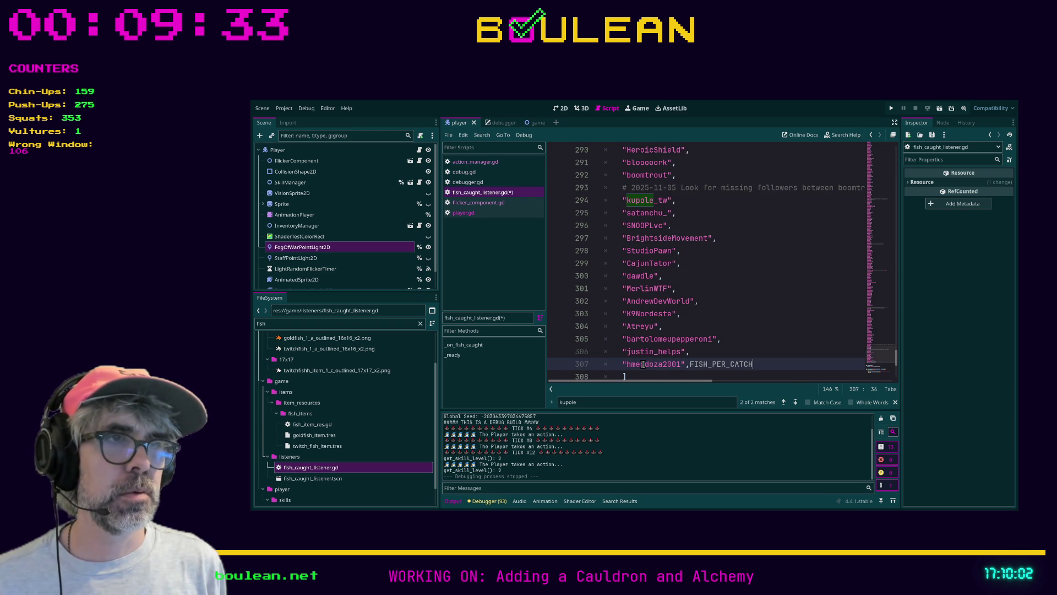
{"action": "key", "text": "ctrl+BackSpace"}
{"action": "key", "text": "Return"}
Step: Add eight more quoted follower handles, ending the list at line 315
{"action": "type", "text": "\""}
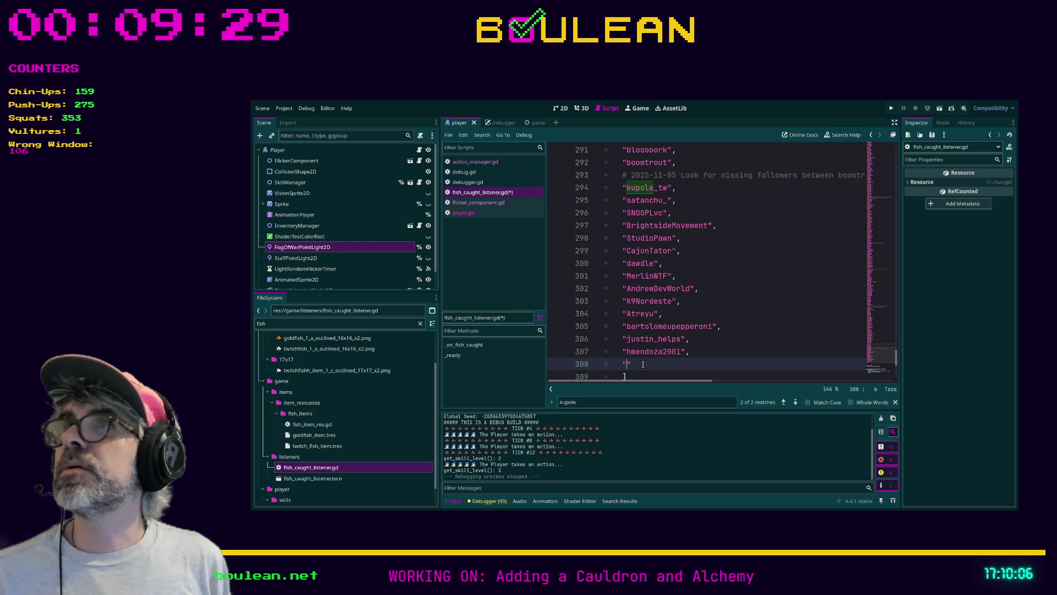
{"action": "type", "text": "Codetoi"}
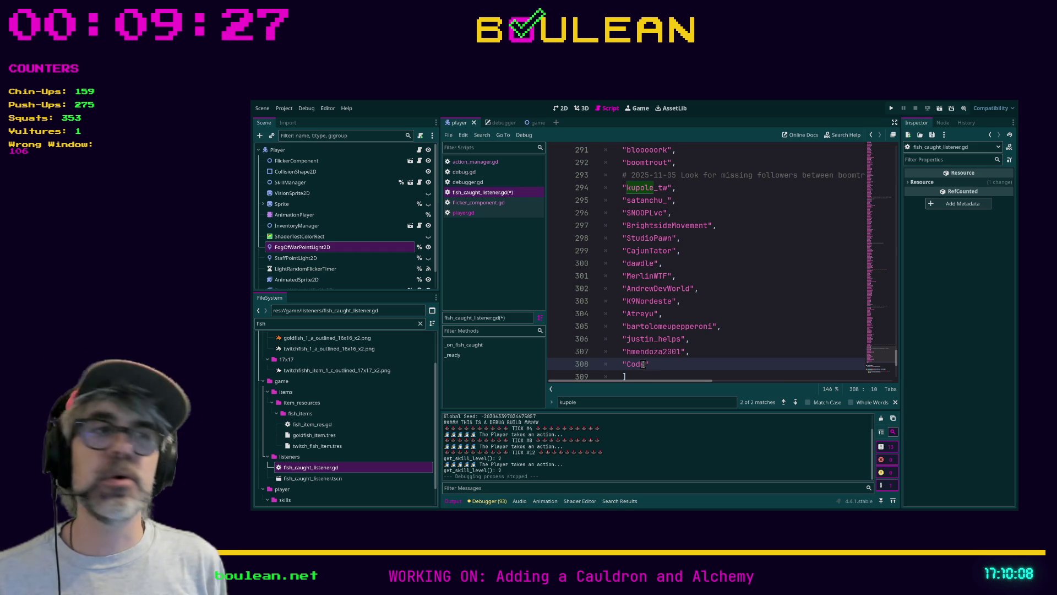
{"action": "type", "text": "l\"m"}
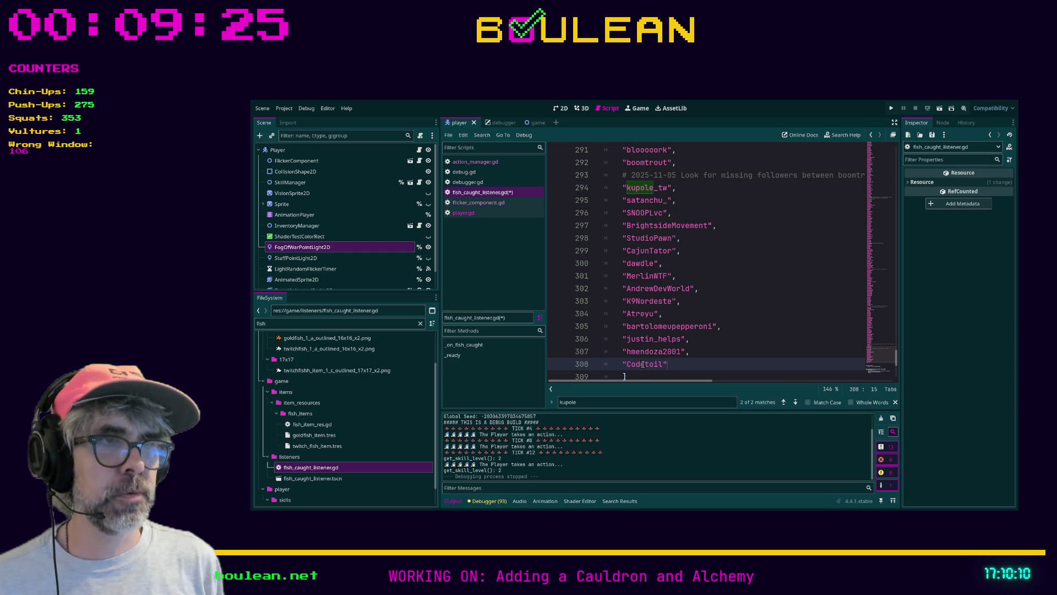
{"action": "key", "text": "BackSpace"}
{"action": "type", "text": ","}
{"action": "key", "text": "Return"}
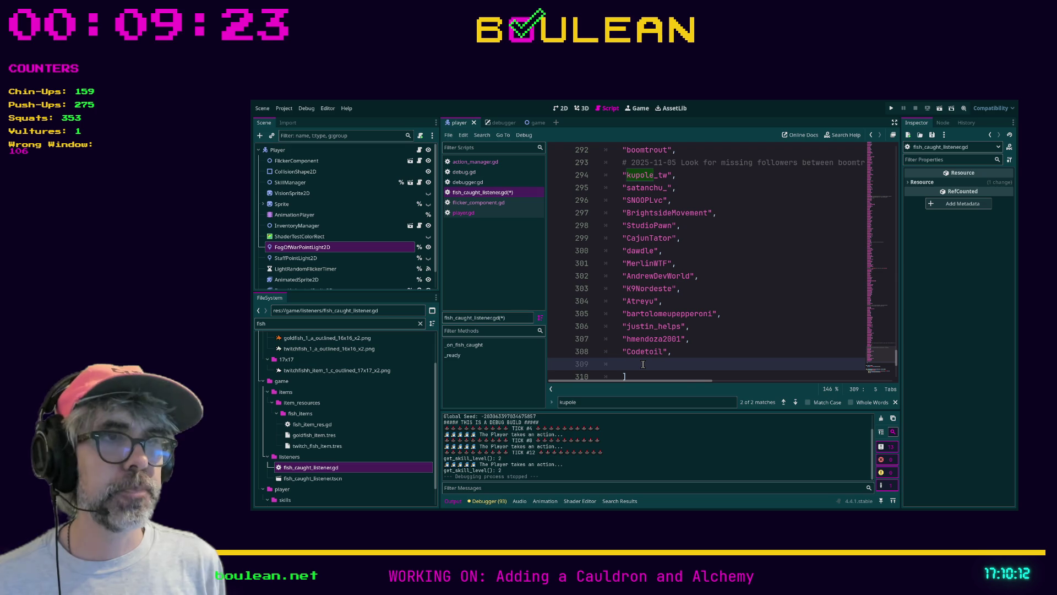
{"action": "type", "text": "\"fredd"}
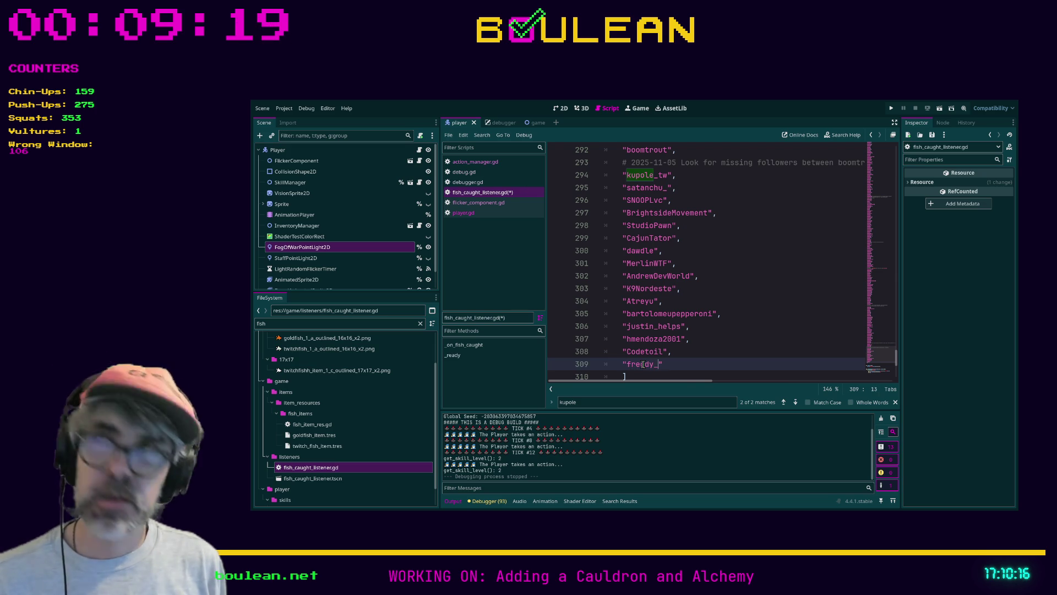
{"action": "type", "text": "y_confetti"}
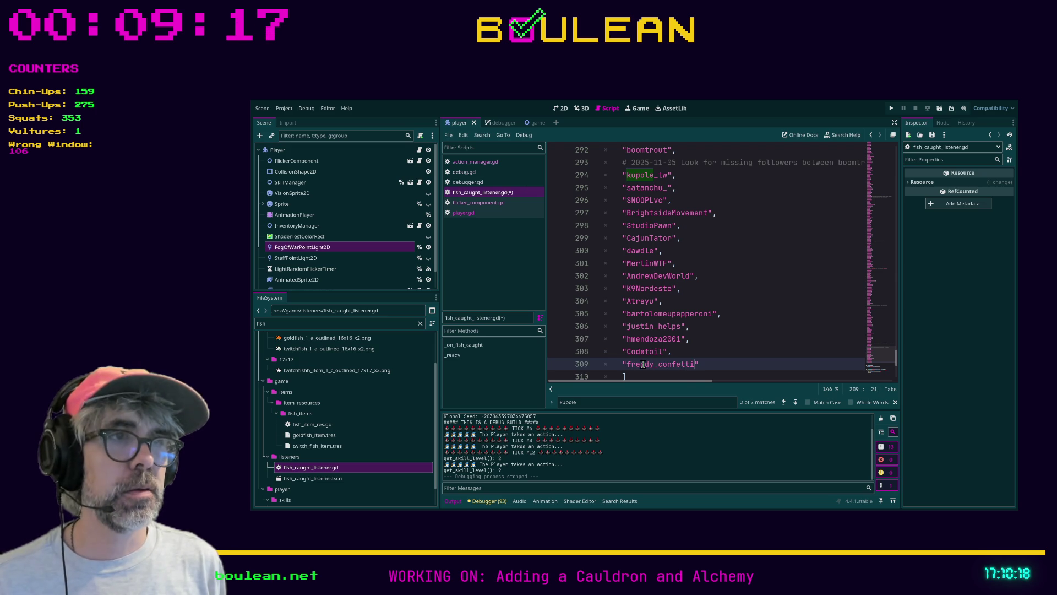
{"action": "type", "text": ","}
{"action": "key", "text": "Return"}
{"action": "type", "text": "\""}
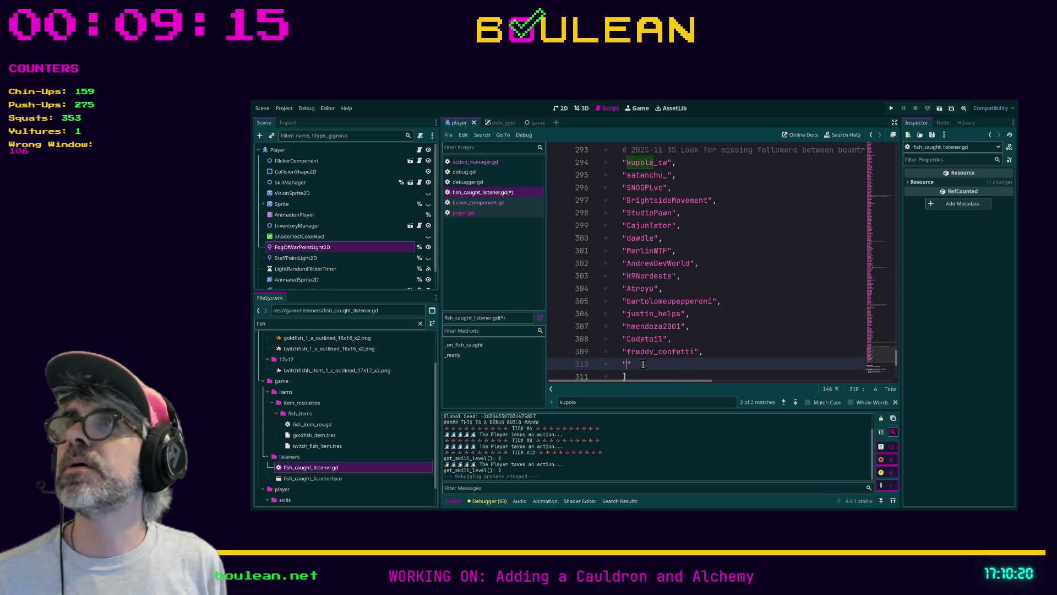
{"action": "type", "text": "plasticxme"}
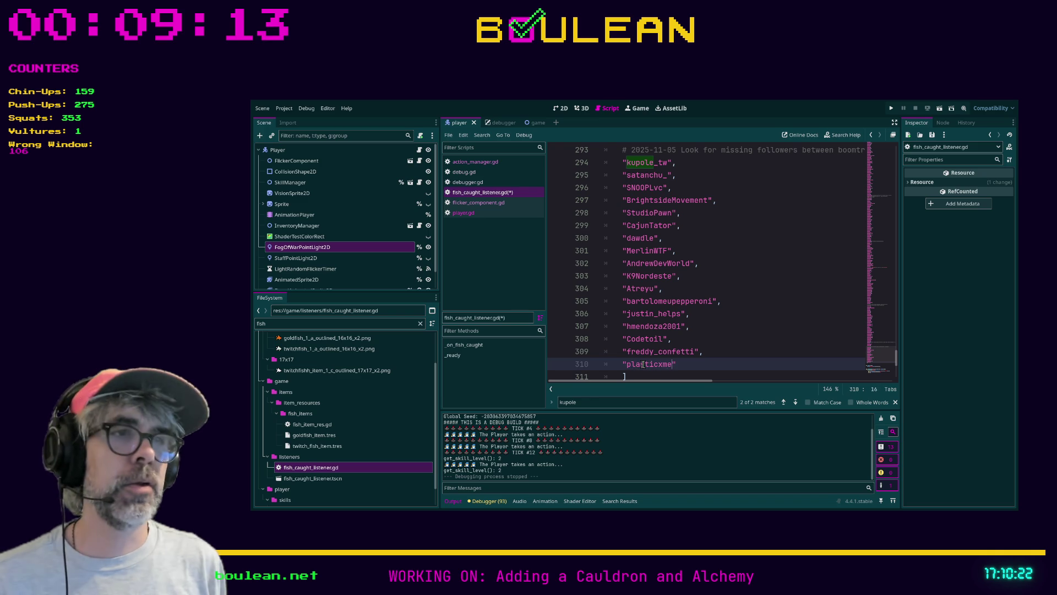
{"action": "type", "text": ","}
{"action": "key", "text": "Return"}
{"action": "type", "text": "\"sora"}
{"action": "type", "text": "garcez"}
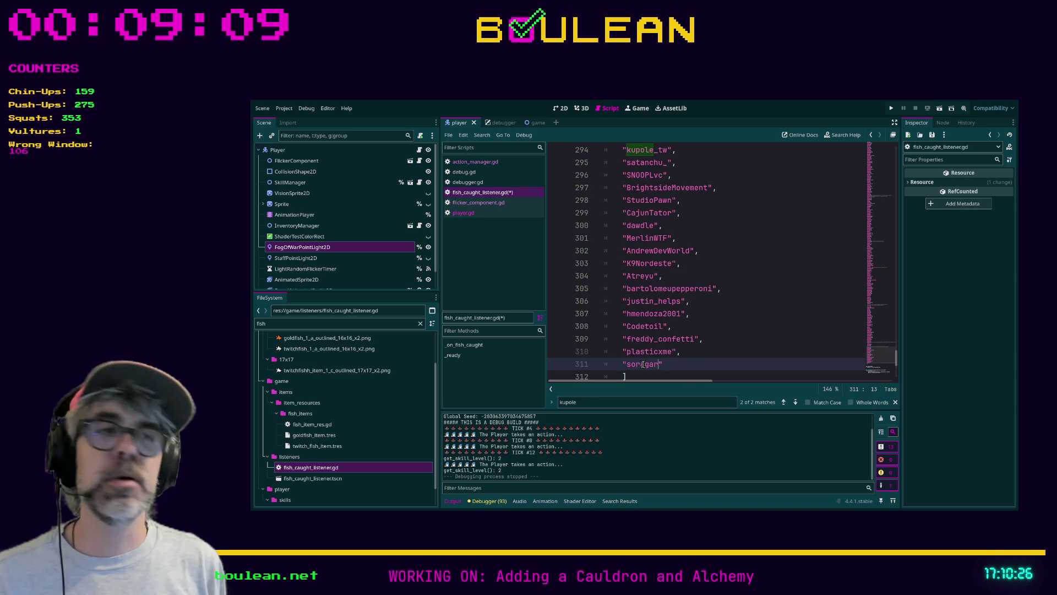
{"action": "type", "text": "z\","}
{"action": "key", "text": "Return"}
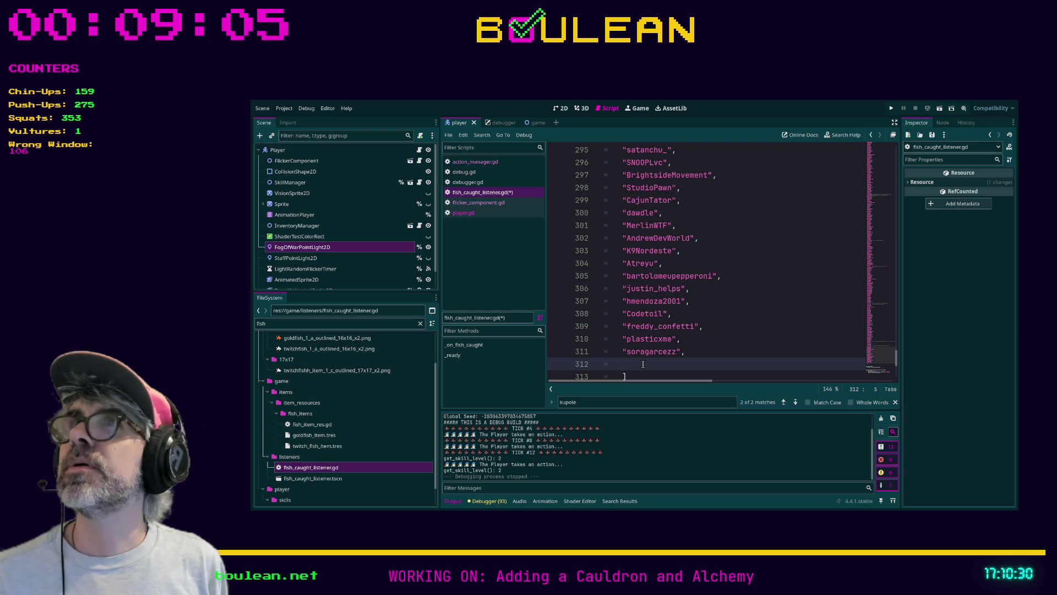
{"action": "type", "text": "\"sor"}
{"action": "type", "text": "agarc"}
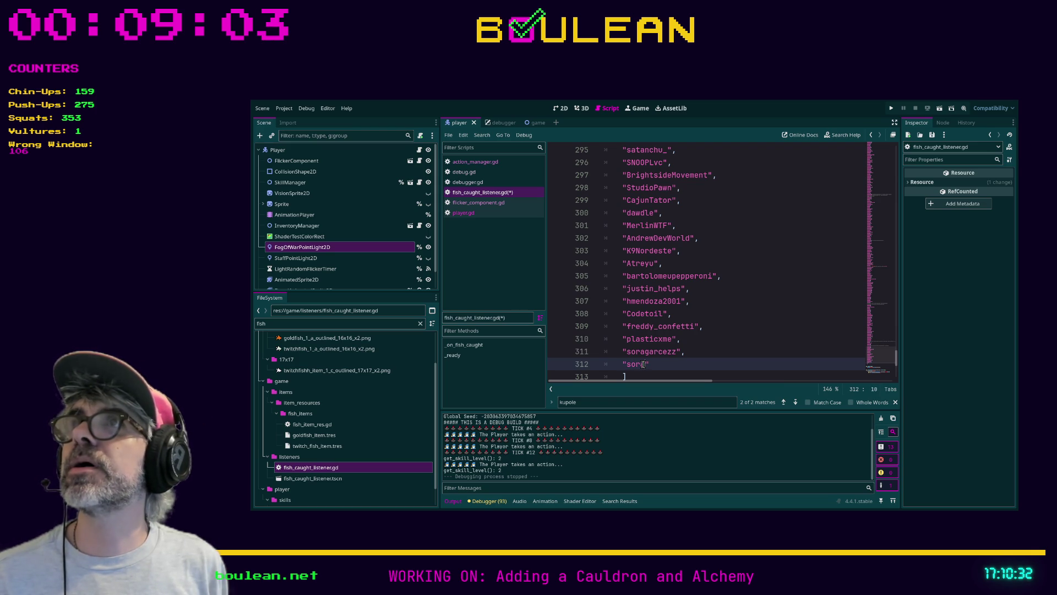
{"action": "type", "text": "ez\""}
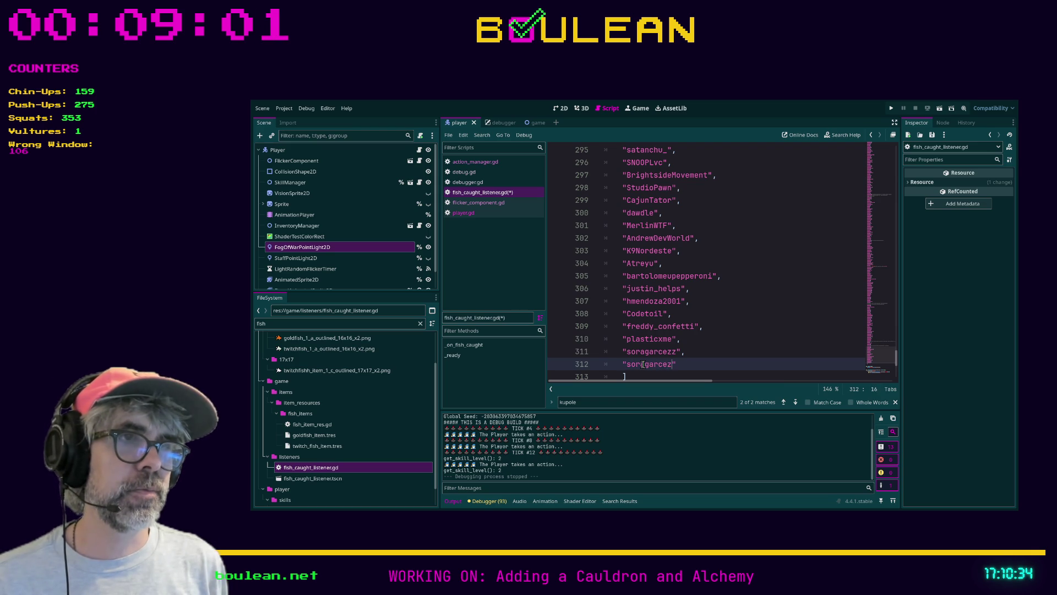
{"action": "type", "text": ","}
{"action": "key", "text": "Return"}
{"action": "type", "text": "\""}
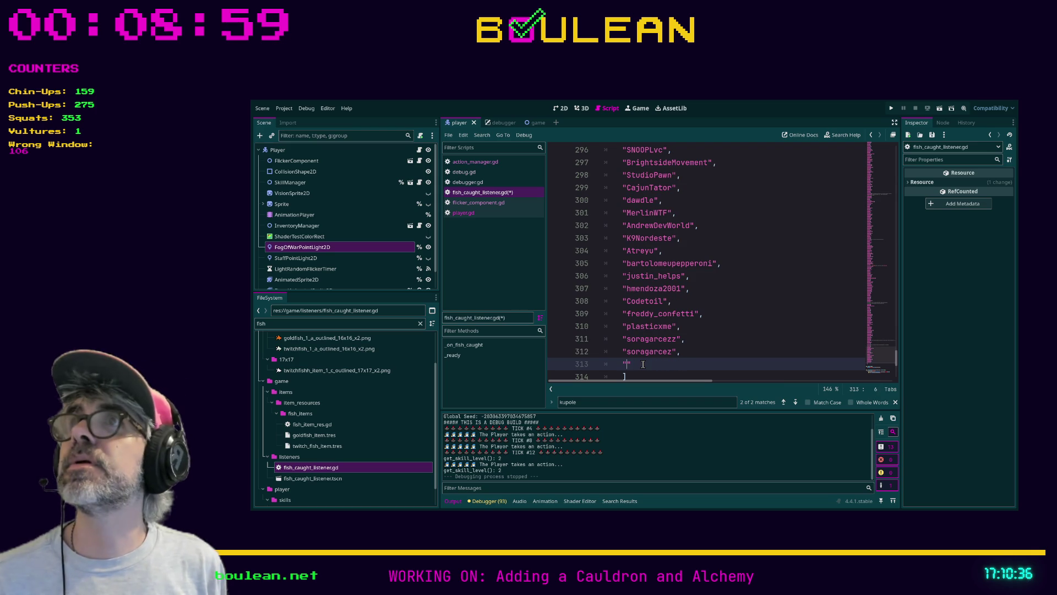
{"action": "type", "text": "Polymetro"}
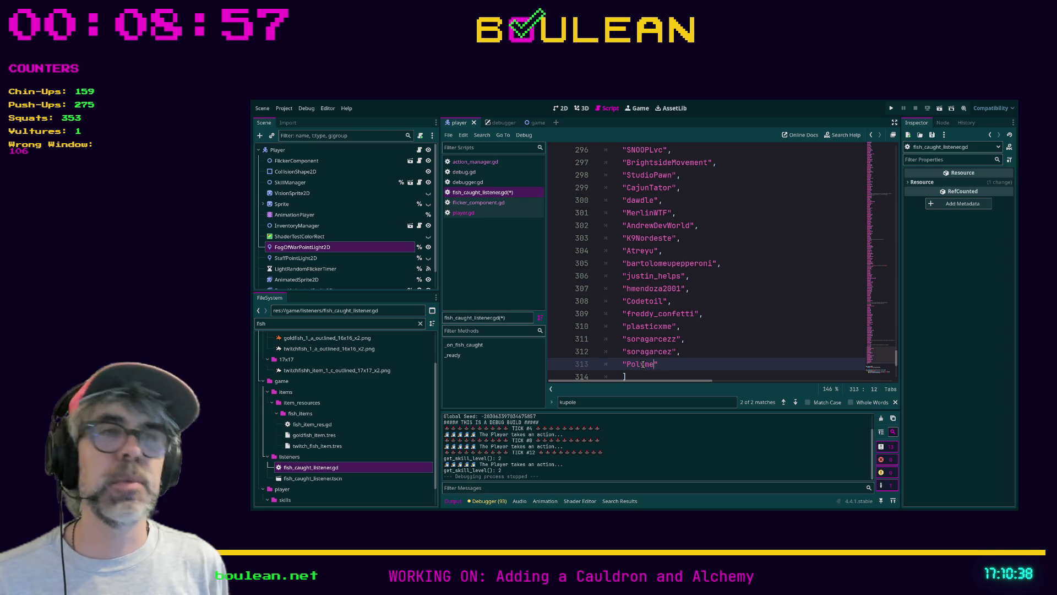
{"action": "type", "text": "n\","}
{"action": "key", "text": "Return"}
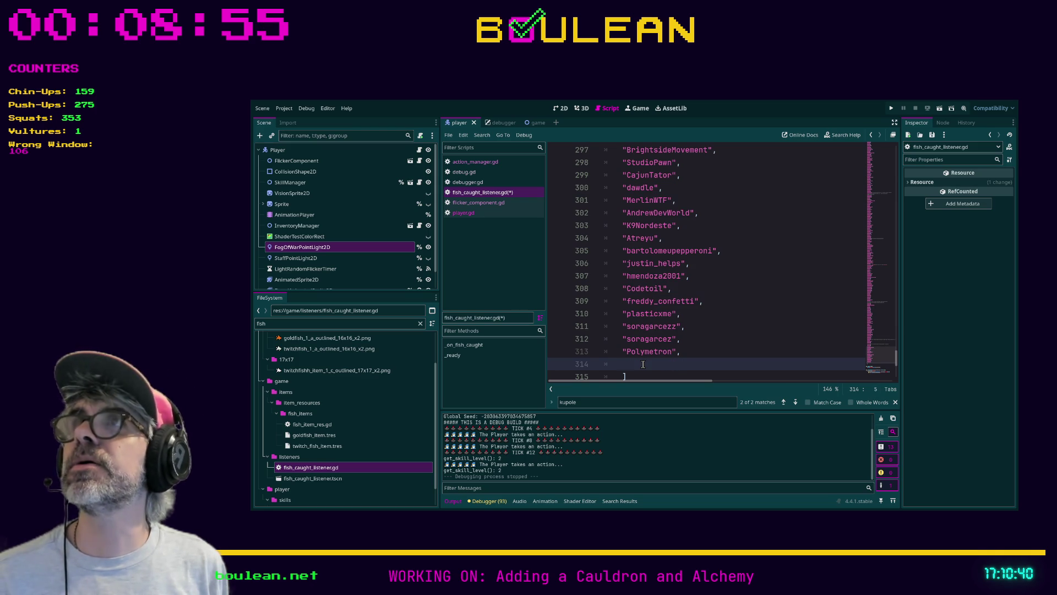
{"action": "type", "text": "\"reiten2"}
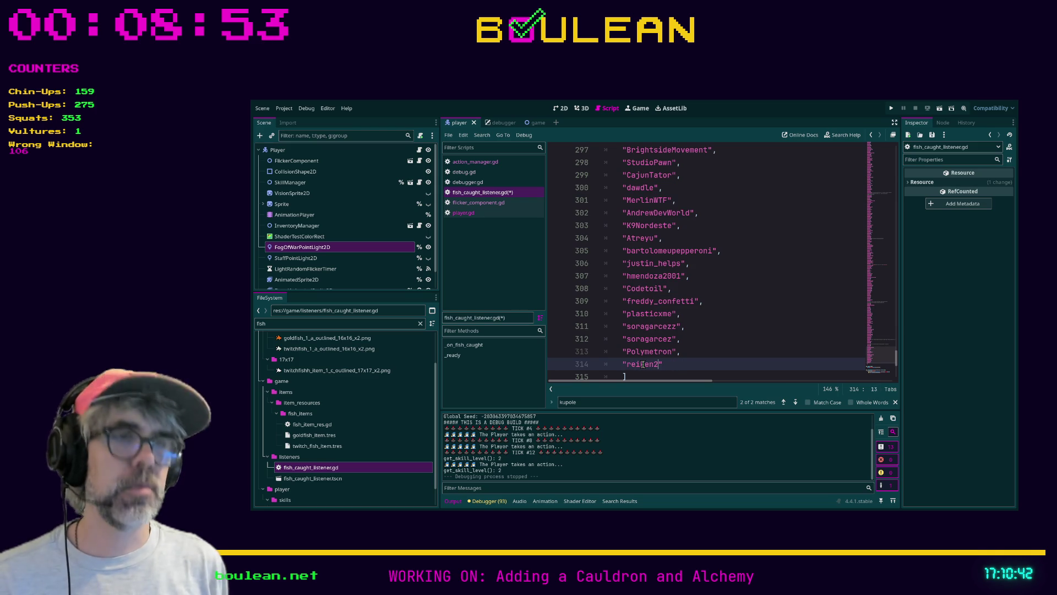
{"action": "type", "text": "7"}
{"action": "key", "text": "Return"}
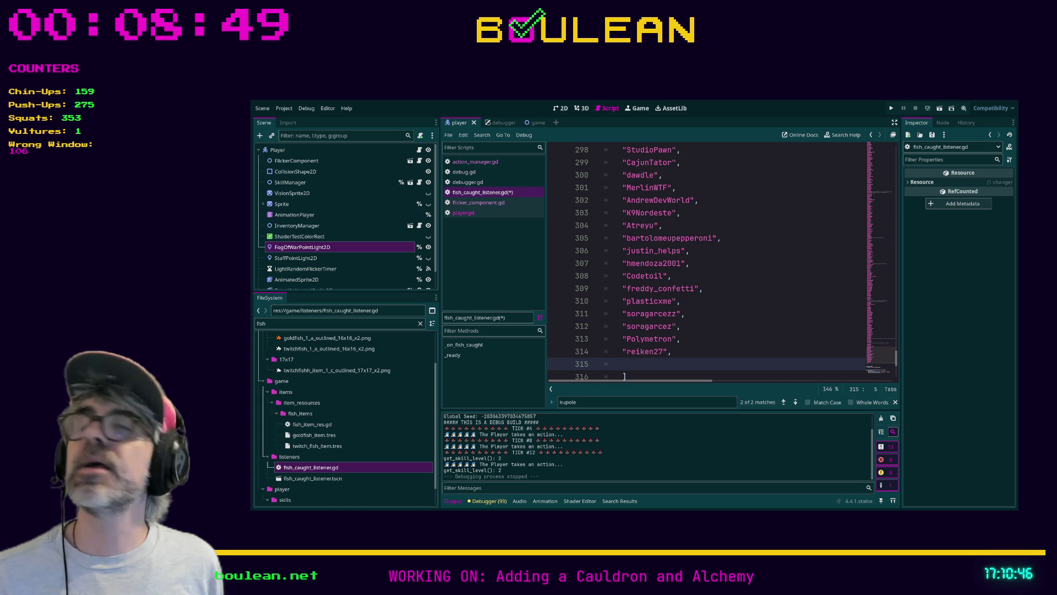
{"action": "type", "text": "\""}
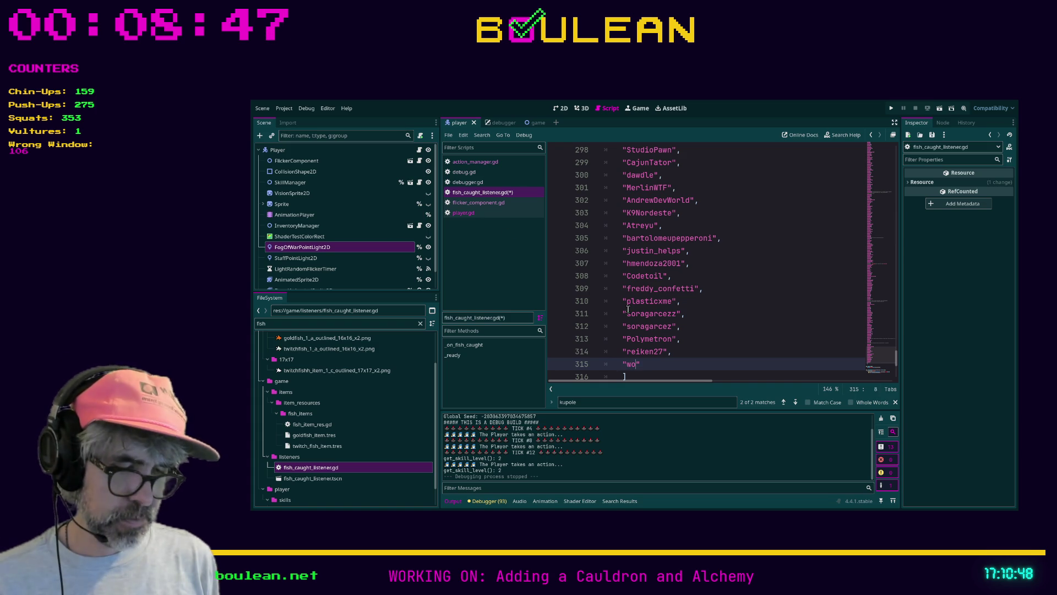
{"action": "type", "text": "woosah\","}
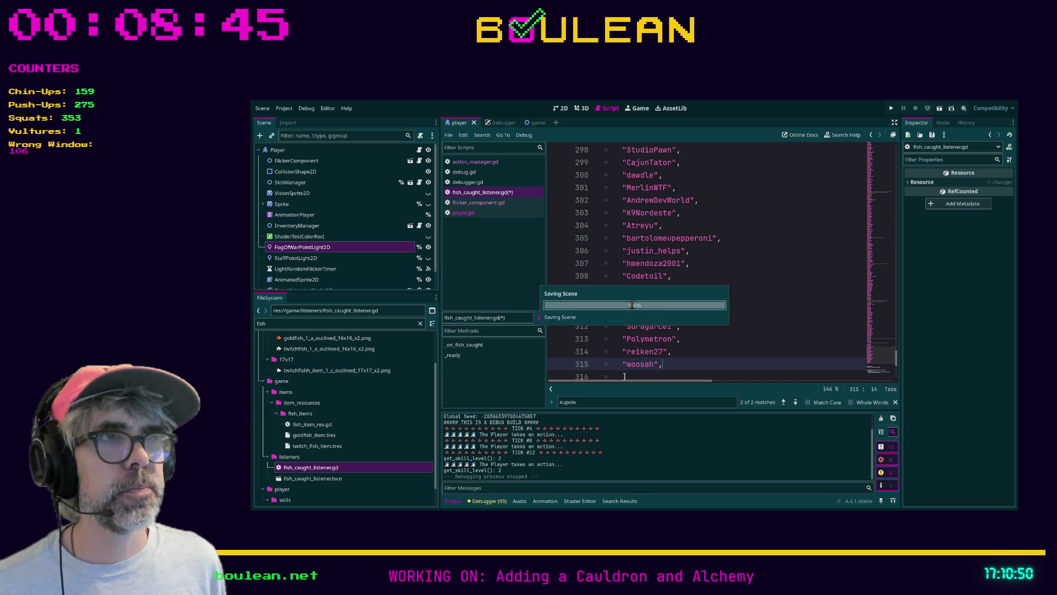
Step: Save fish_caught_listener.gd and run the game with F5
{"action": "key", "text": "ctrl+s"}
{"action": "left_click", "coordinate": [778, 312]}
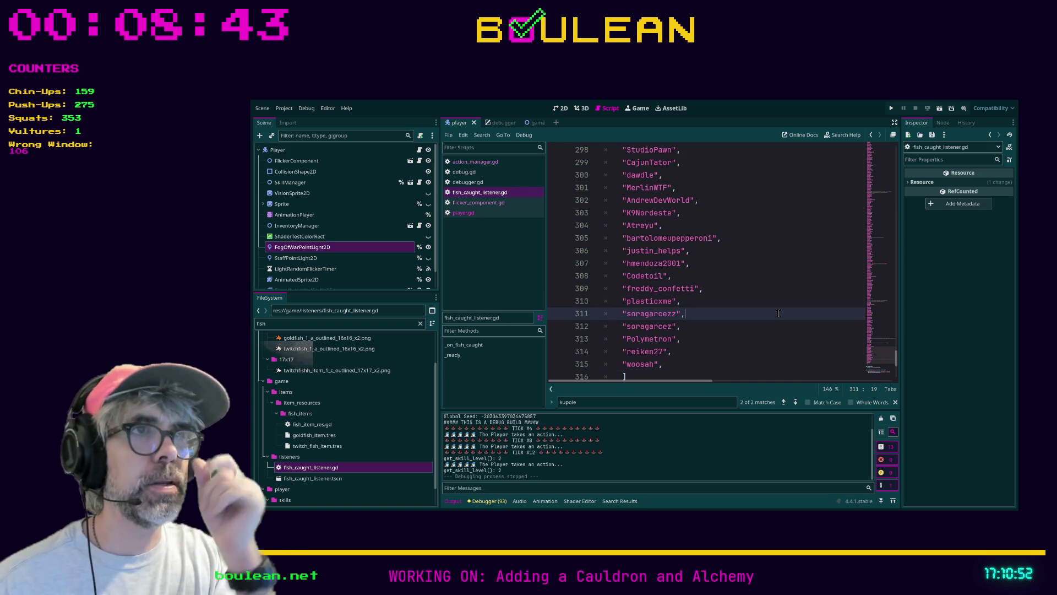
{"action": "key", "text": "F5"}
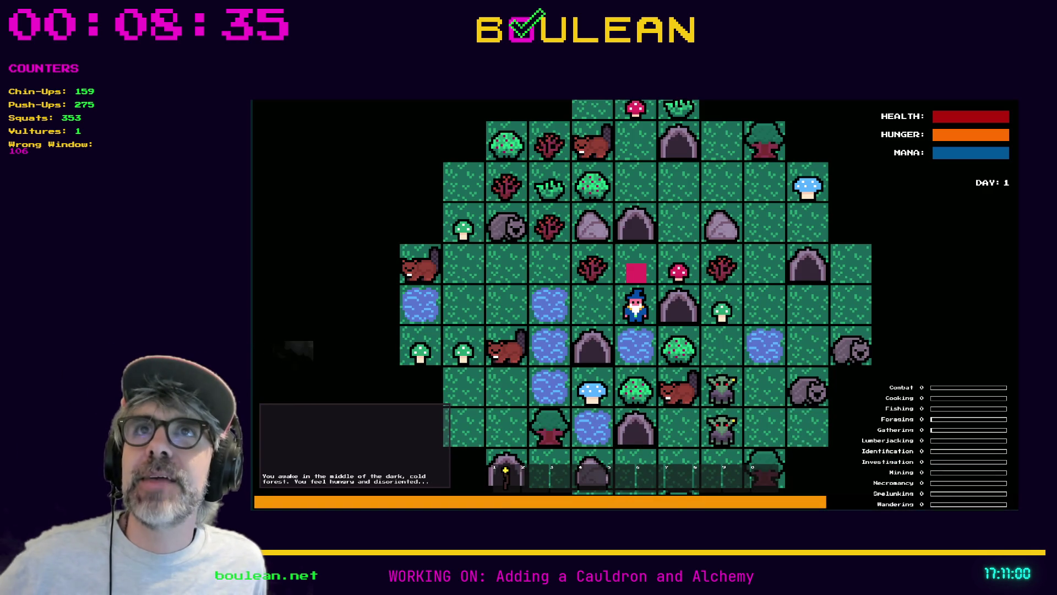
Step: Move the wizard one tile west and fish the neighbouring water repeatedly
{"action": "left_click", "coordinate": [675, 305]}
{"action": "key", "text": "Left"}
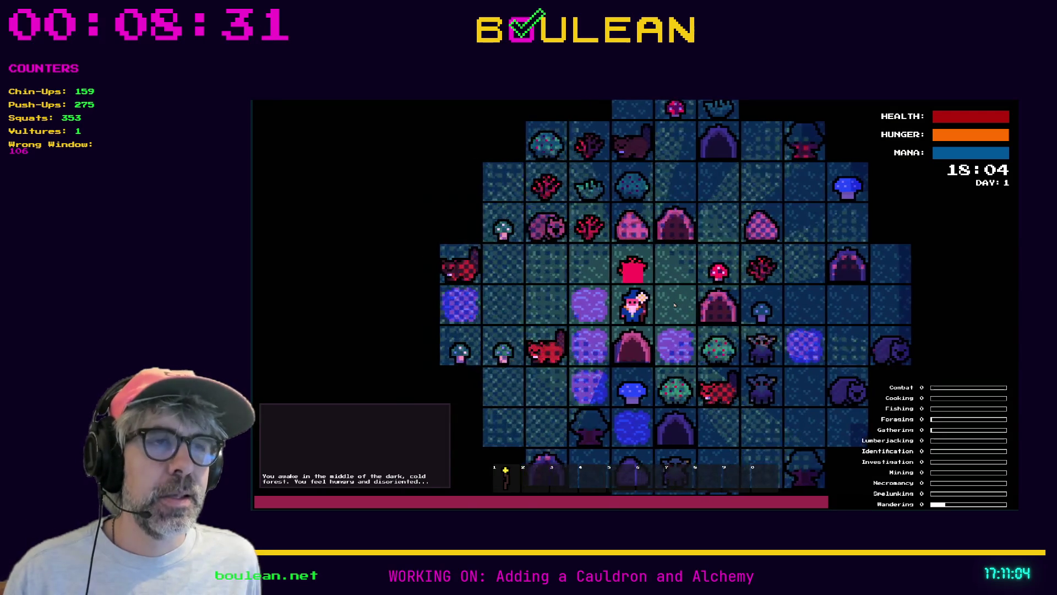
{"action": "key", "text": "Left"}
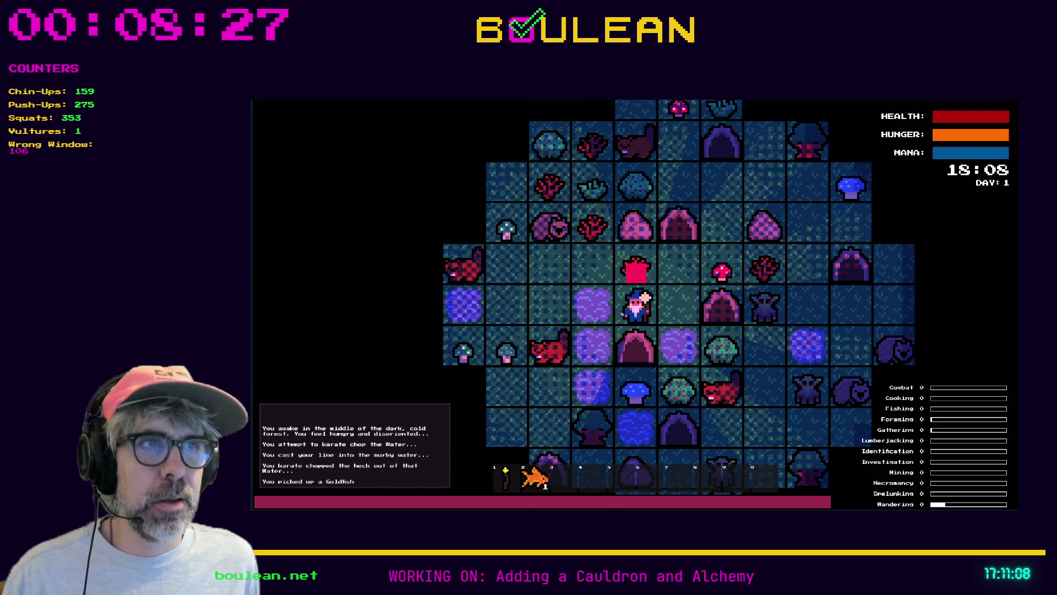
{"action": "key", "text": "Left"}
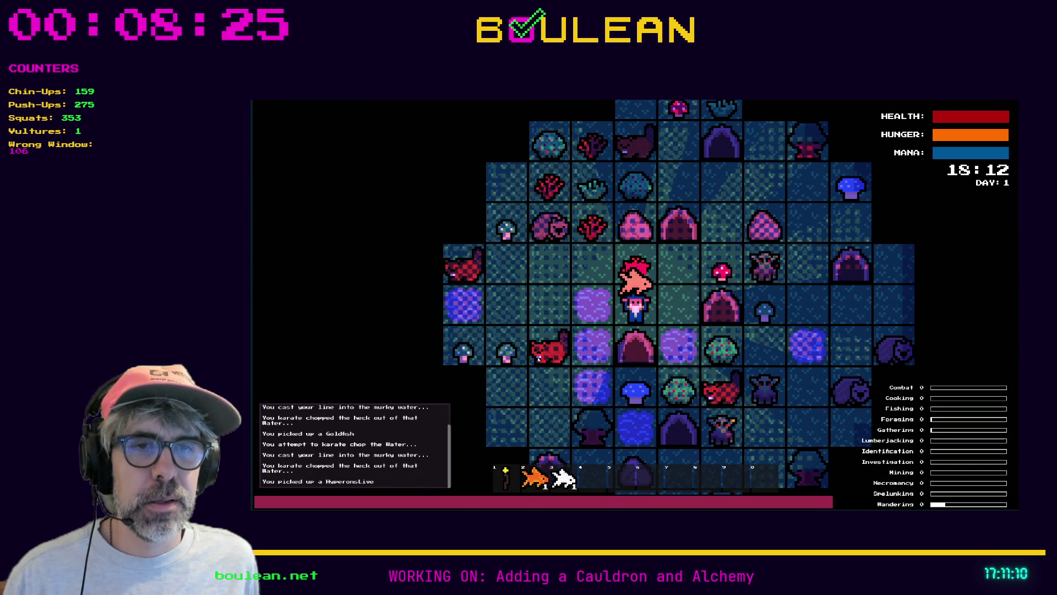
{"action": "left_click", "coordinate": [595, 339]}
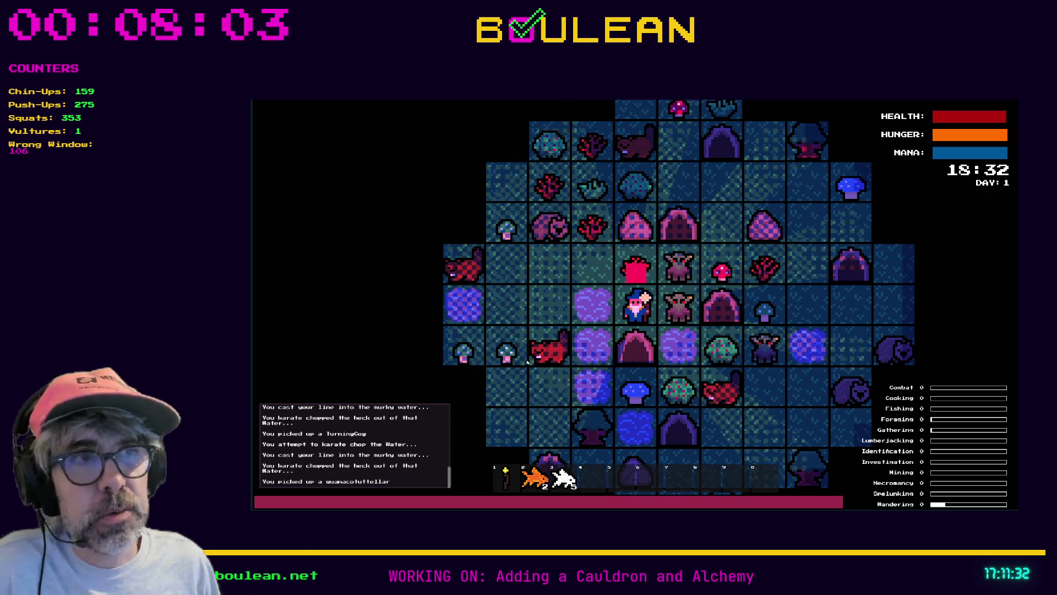
{"action": "key", "text": "Left"}
{"action": "key", "text": "Left"}
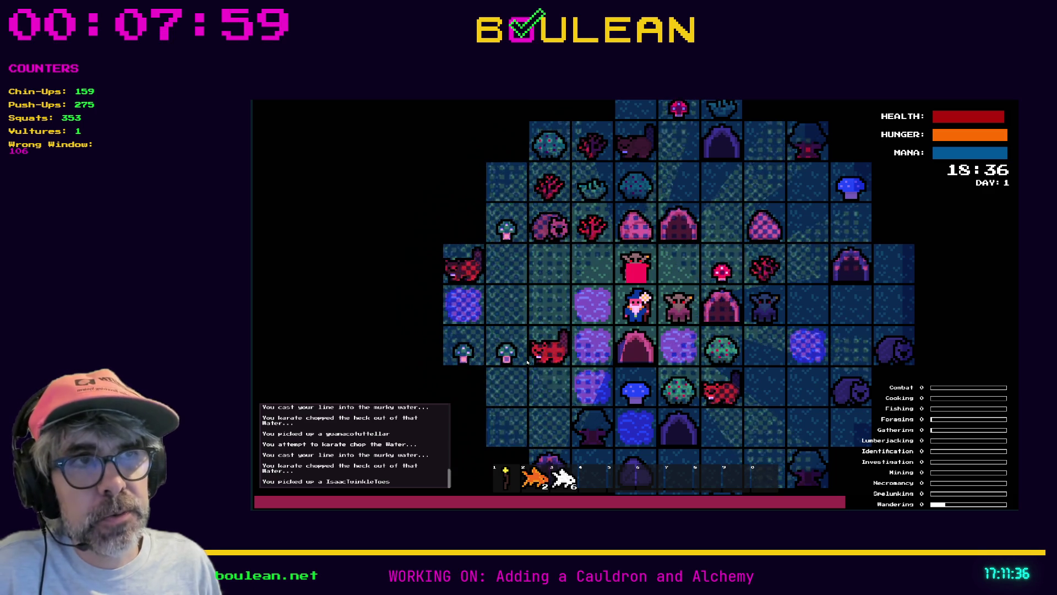
{"action": "key", "text": "Left"}
{"action": "key", "text": "Left"}
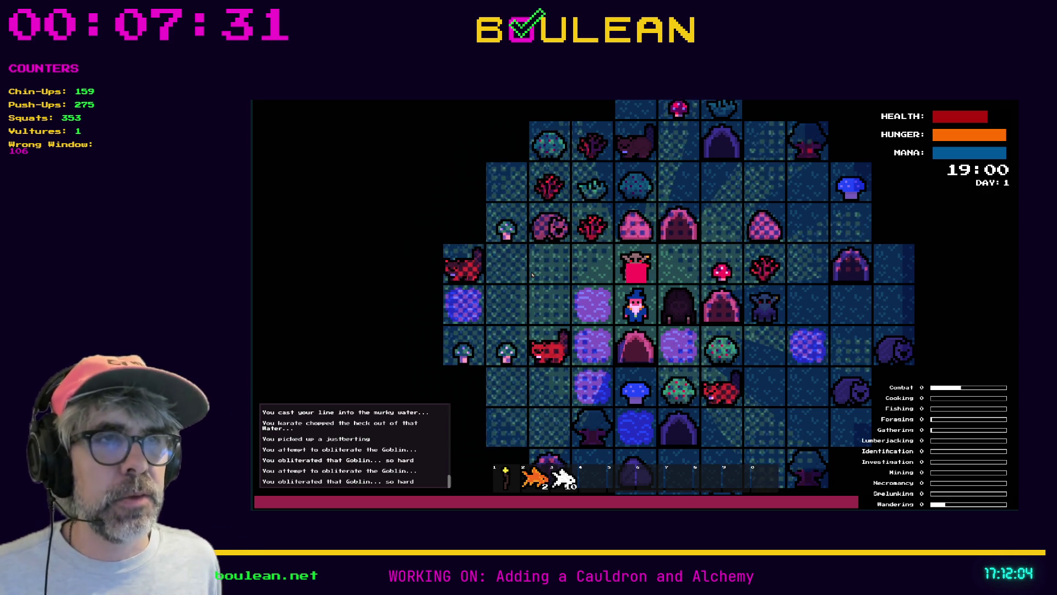
Step: Attack west twice, then fish three more times until the fish stack reaches 14
{"action": "key", "text": "Left"}
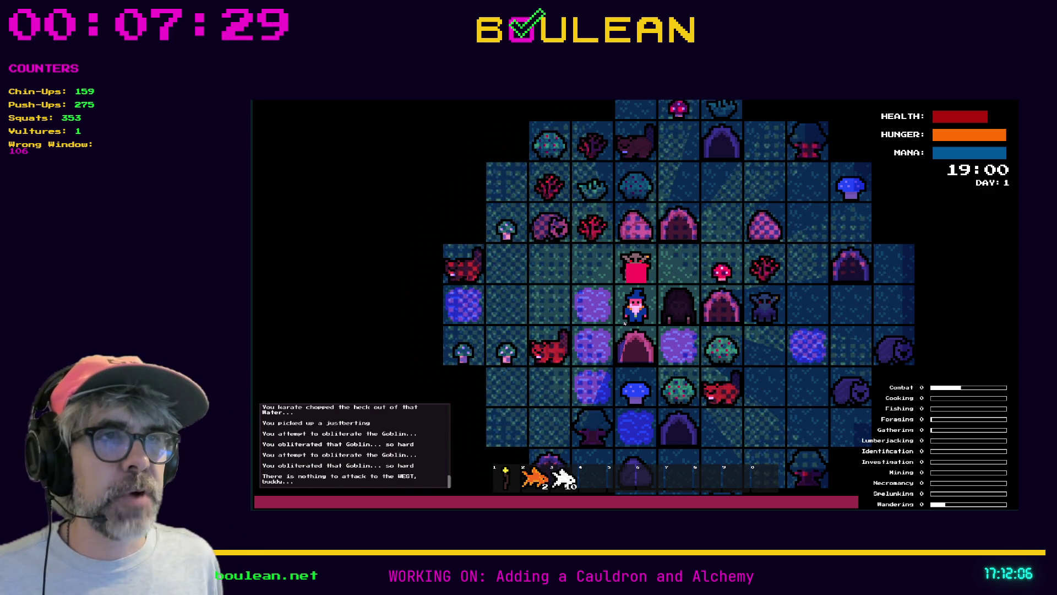
{"action": "key", "text": "Left"}
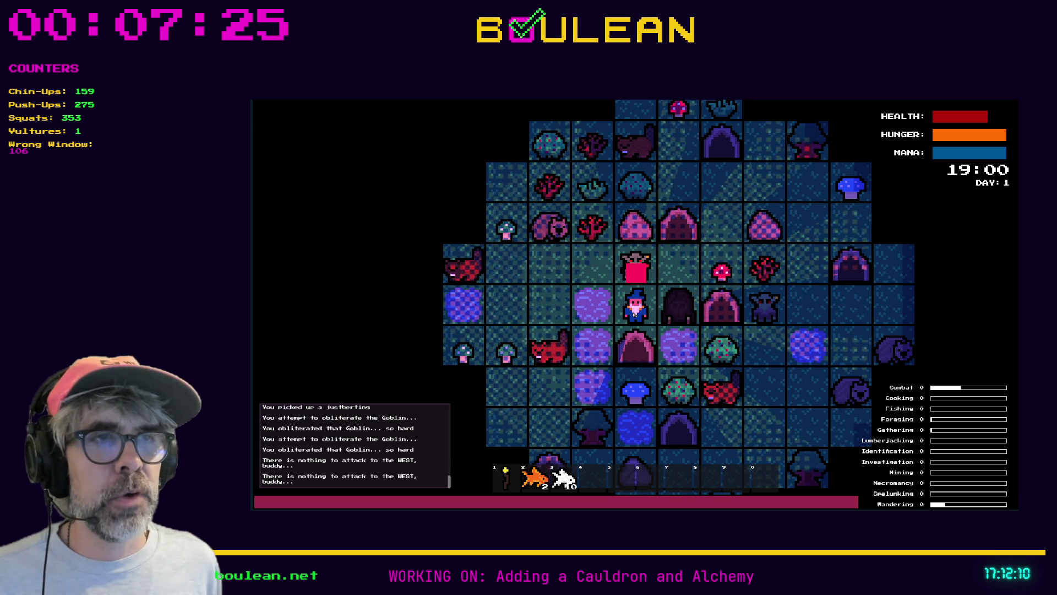
{"action": "key", "text": "Left"}
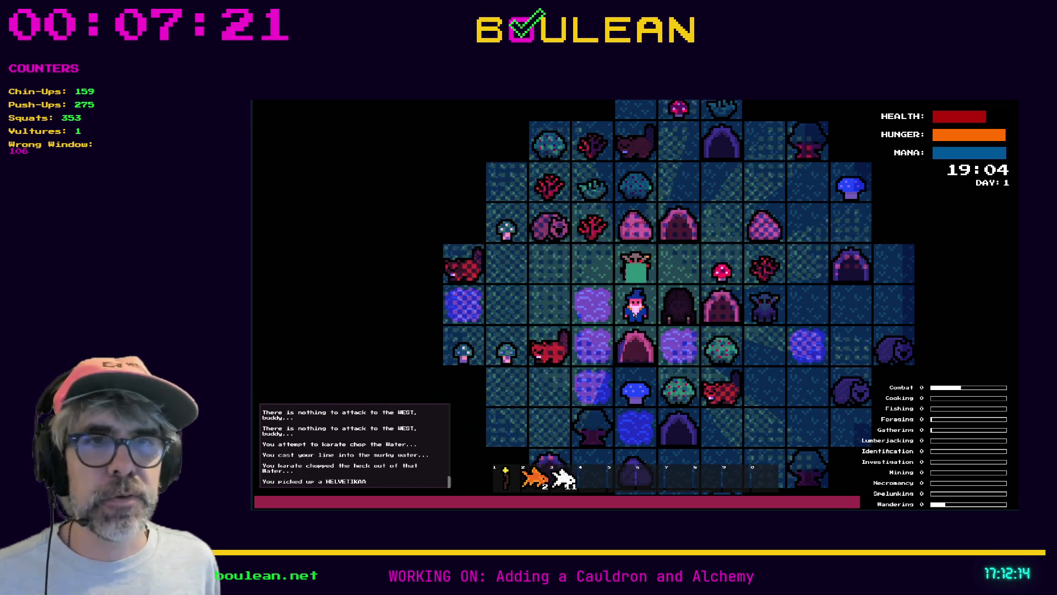
{"action": "key", "text": "Left"}
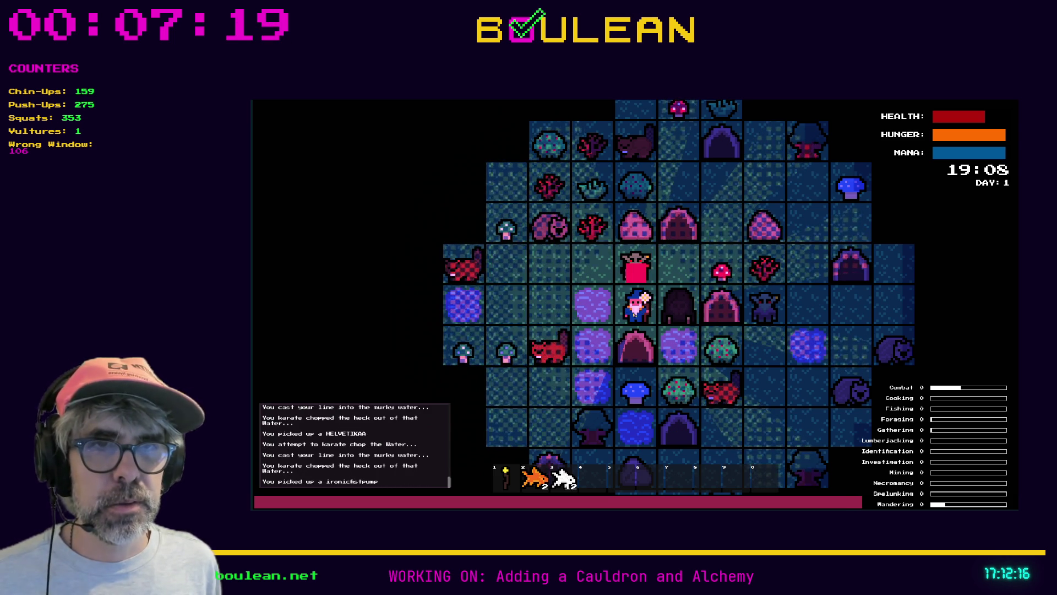
{"action": "key", "text": "Left"}
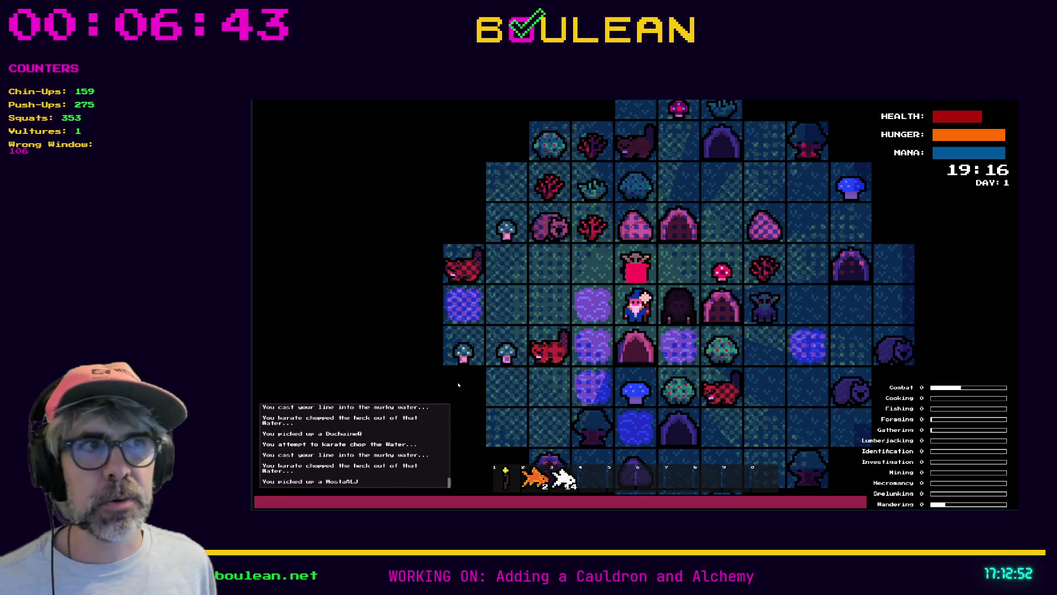
Step: Fish three more times beside the water so the caught-fish stack grows past 15
{"action": "key", "text": "Left"}
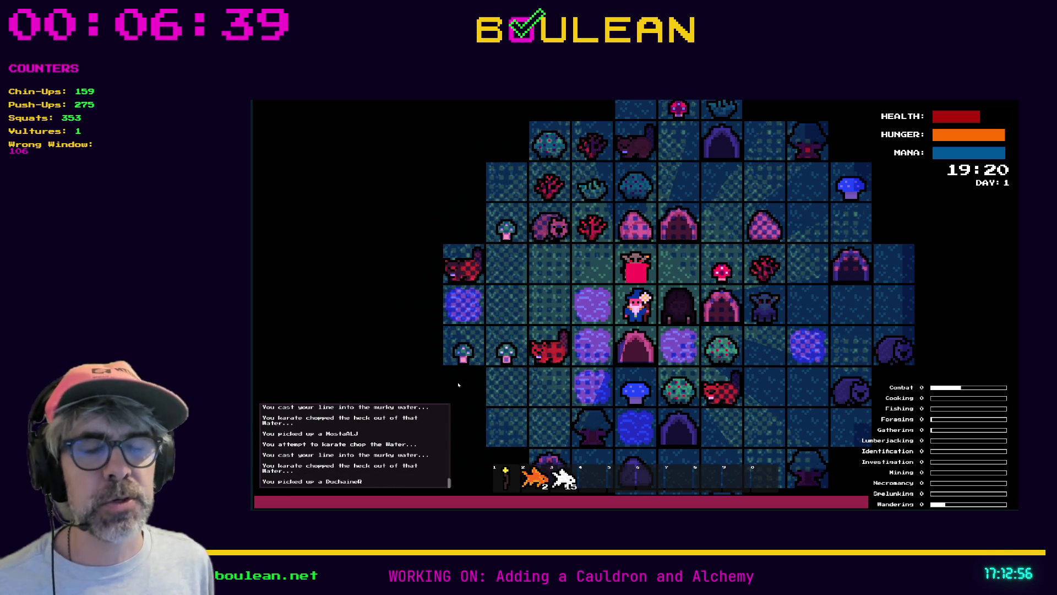
{"action": "key", "text": "Left"}
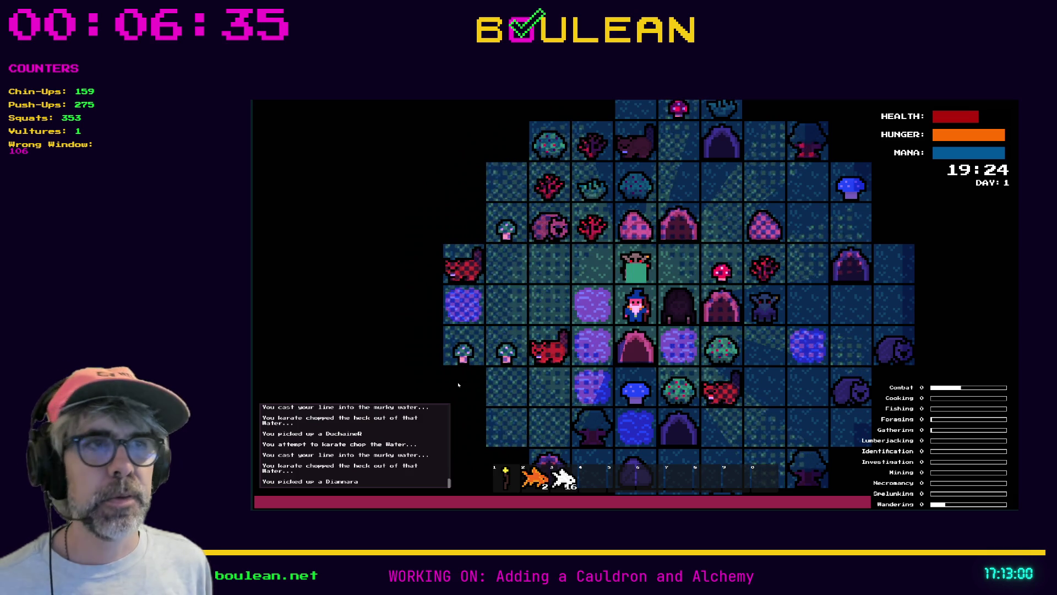
{"action": "key", "text": "Up"}
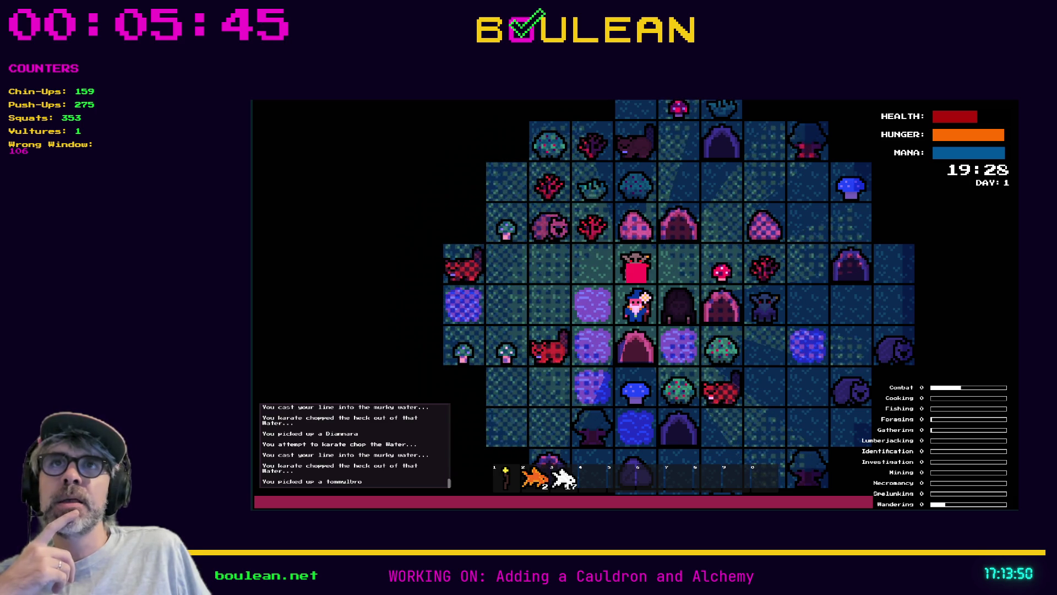
{"action": "scroll", "coordinate": [639, 310], "scroll_direction": "up", "scroll_amount": 2}
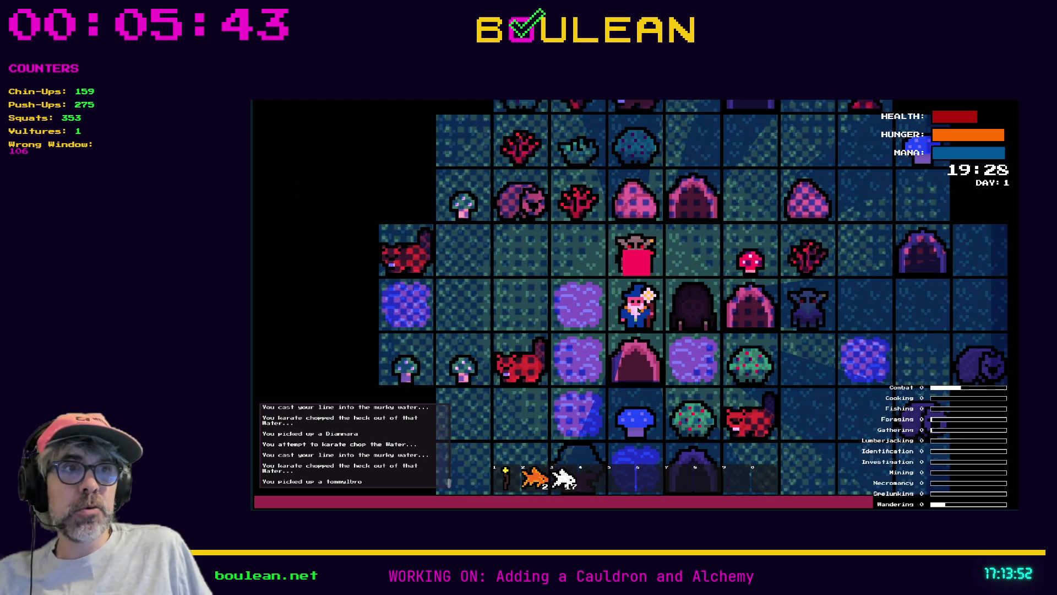
Step: Zoom the game view in and walk the wizard one tile west
{"action": "scroll", "coordinate": [638, 311], "scroll_direction": "up", "scroll_amount": 1}
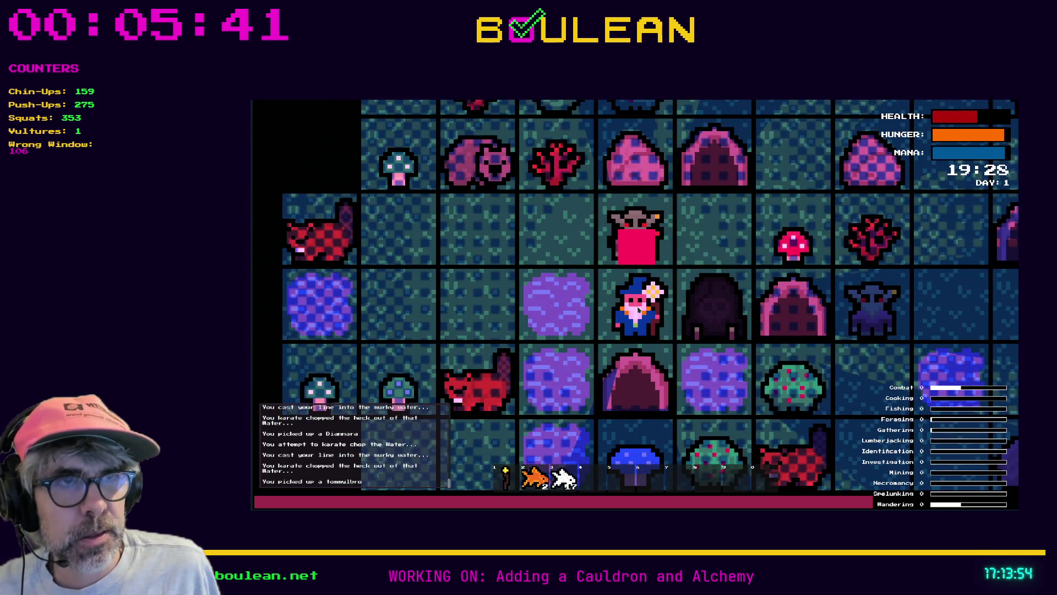
{"action": "key", "text": "Left"}
{"action": "key", "text": "Left"}
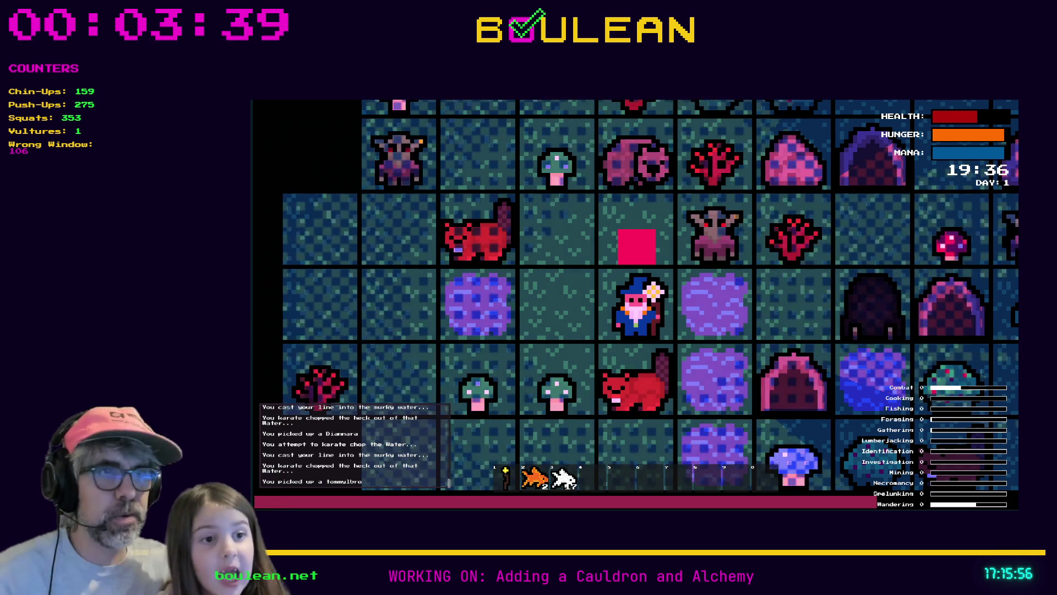
Step: Zoom the game camera in, then back out to see more tiles around the wizard
{"action": "scroll", "coordinate": [636, 297], "scroll_direction": "up", "scroll_amount": 1}
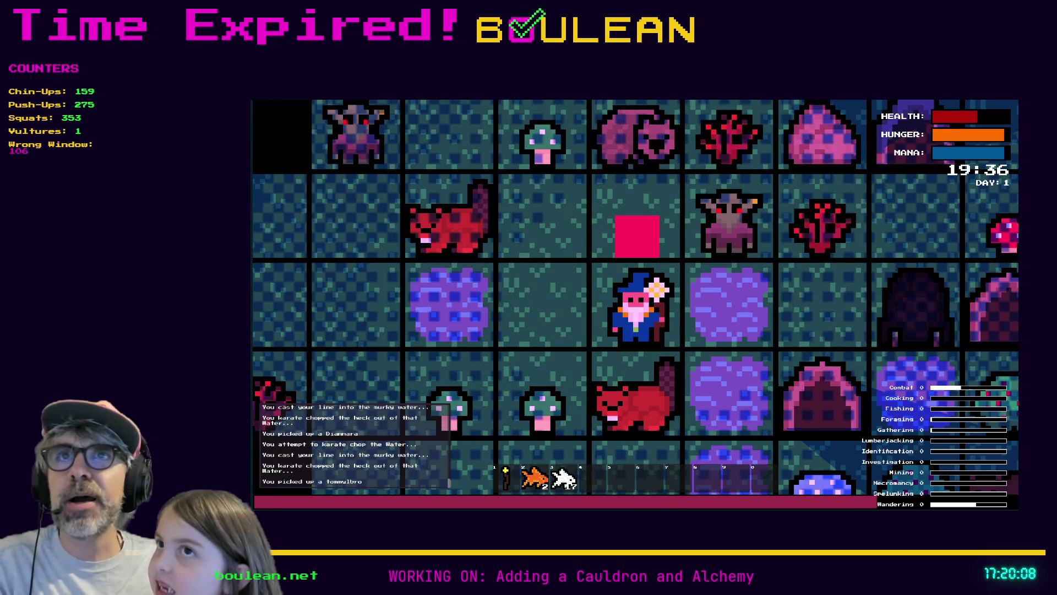
{"action": "scroll", "coordinate": [587, 319], "scroll_direction": "down", "scroll_amount": 2}
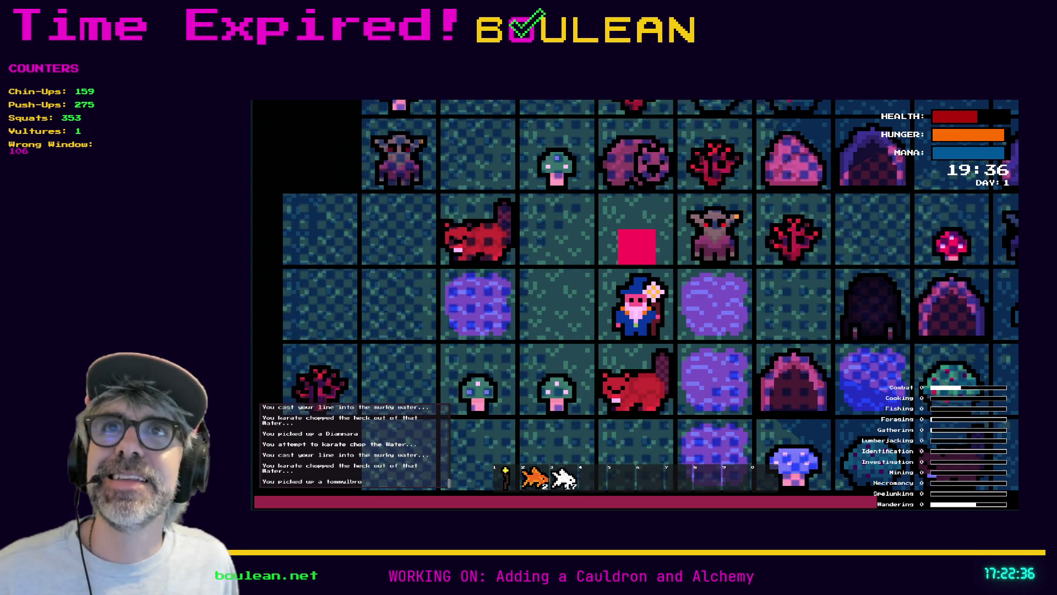
Step: Zoom the game map further out, then stop the game and return to the editor
{"action": "key", "text": "minus"}
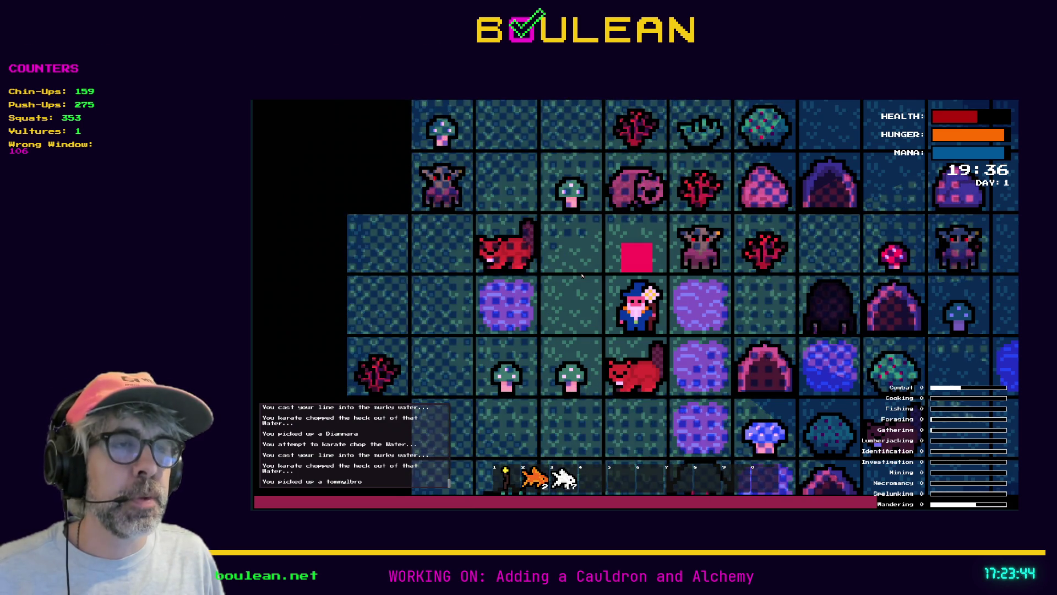
{"action": "key", "text": "Escape"}
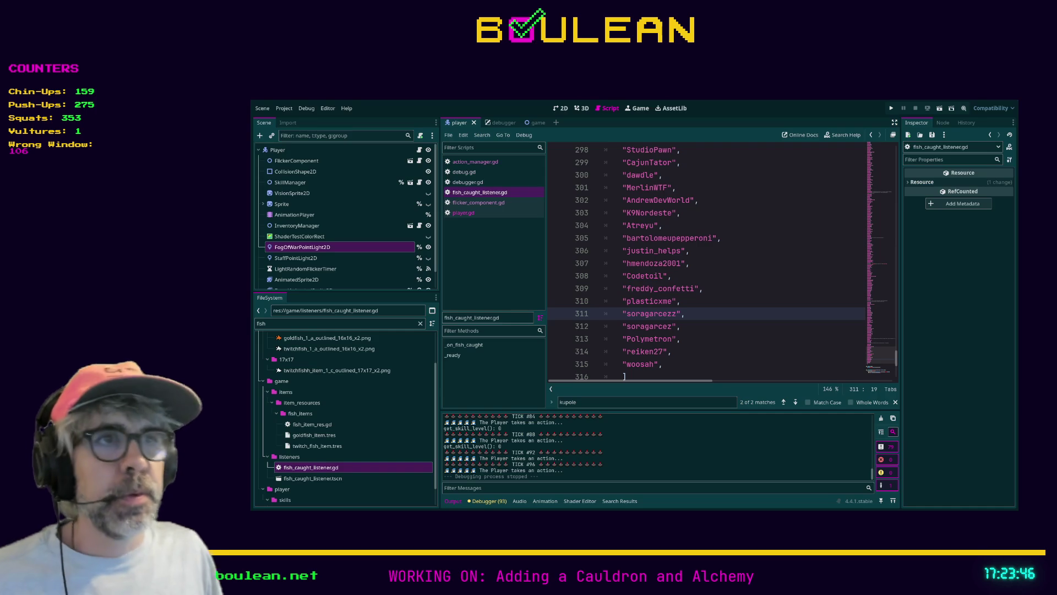
Step: Save the scene and open player.gd, scrolling up toward _unhandled_input
{"action": "key", "text": "ctrl+s"}
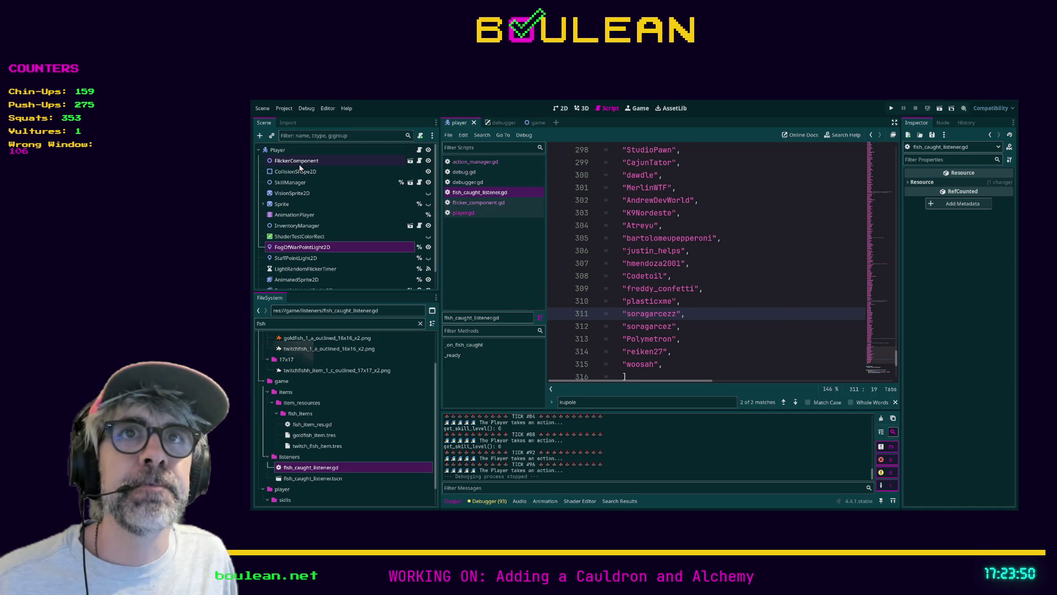
{"action": "left_click", "coordinate": [471, 213]}
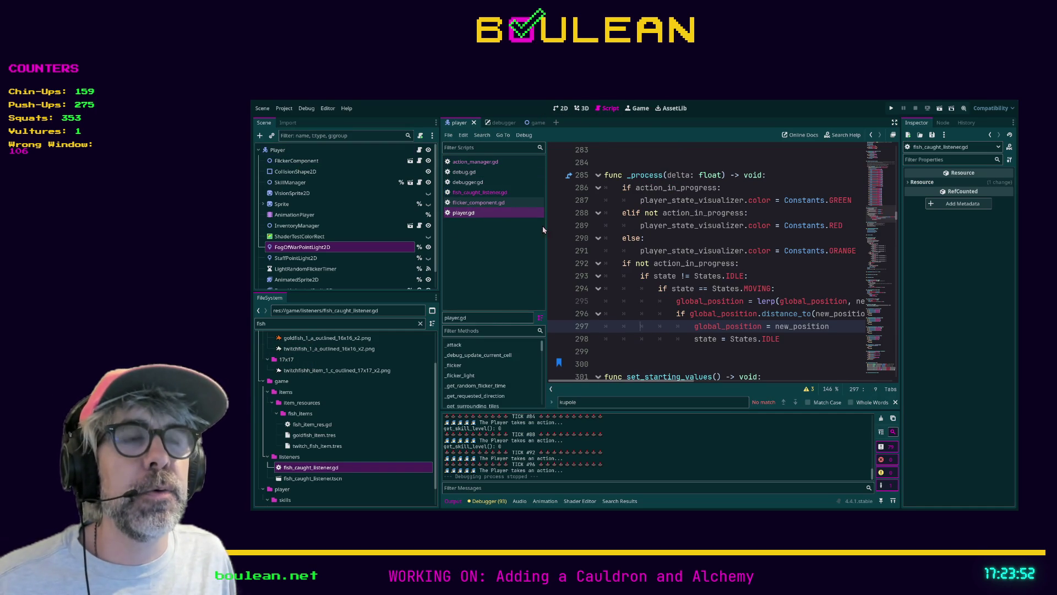
{"action": "scroll", "coordinate": [656, 263], "scroll_direction": "up", "scroll_amount": 1}
{"action": "scroll", "coordinate": [671, 272], "scroll_direction": "up", "scroll_amount": 5}
{"action": "scroll", "coordinate": [671, 272], "scroll_direction": "up", "scroll_amount": 20}
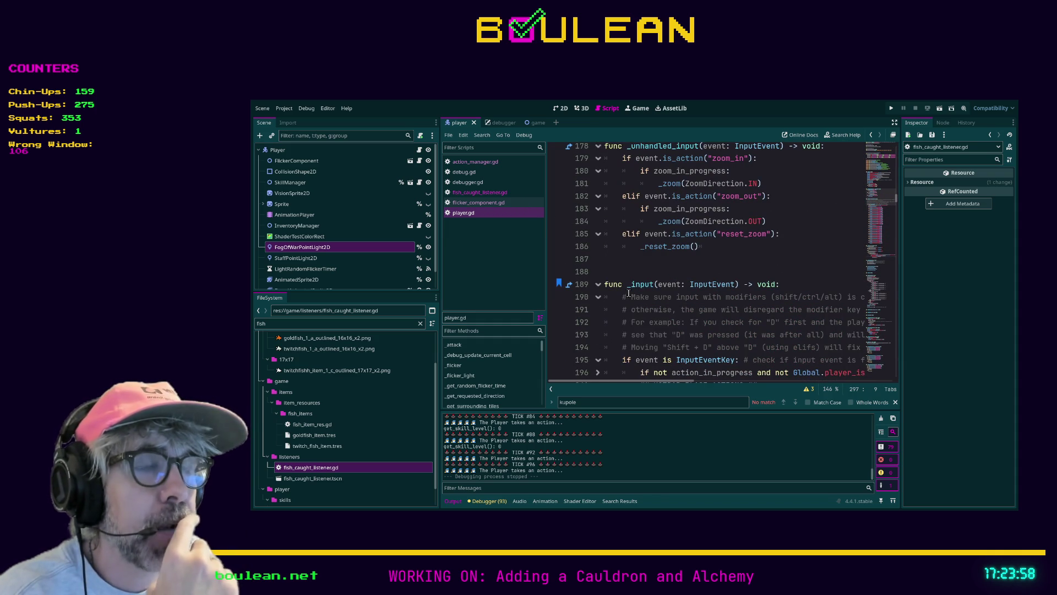
Step: Minimize the Godot editor and collapse the Wizard Game folder in the notes app
{"action": "scroll", "coordinate": [617, 296], "scroll_direction": "up", "scroll_amount": 1}
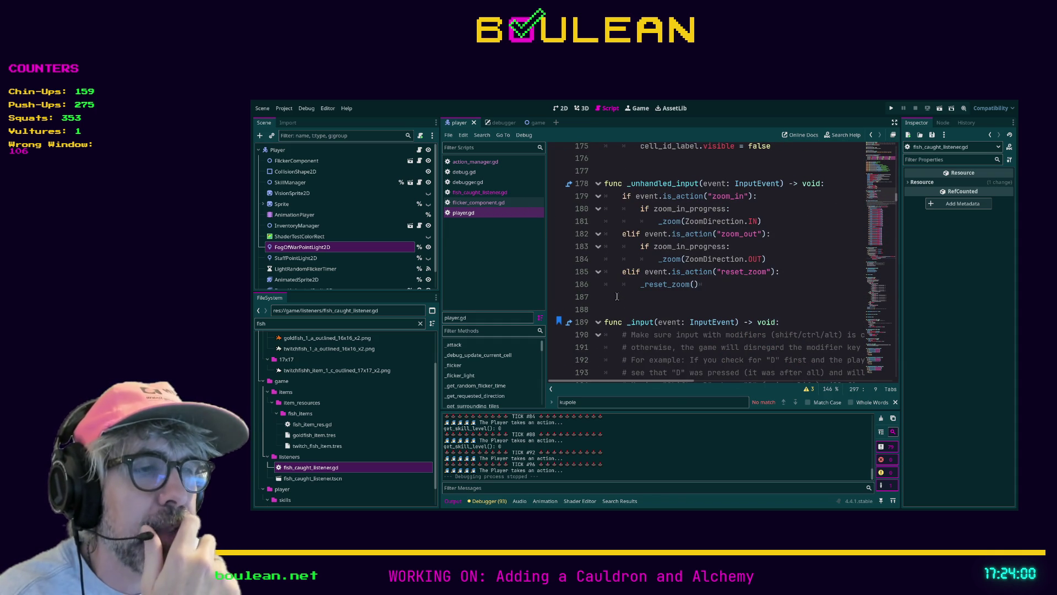
{"action": "left_click", "coordinate": [985, 100]}
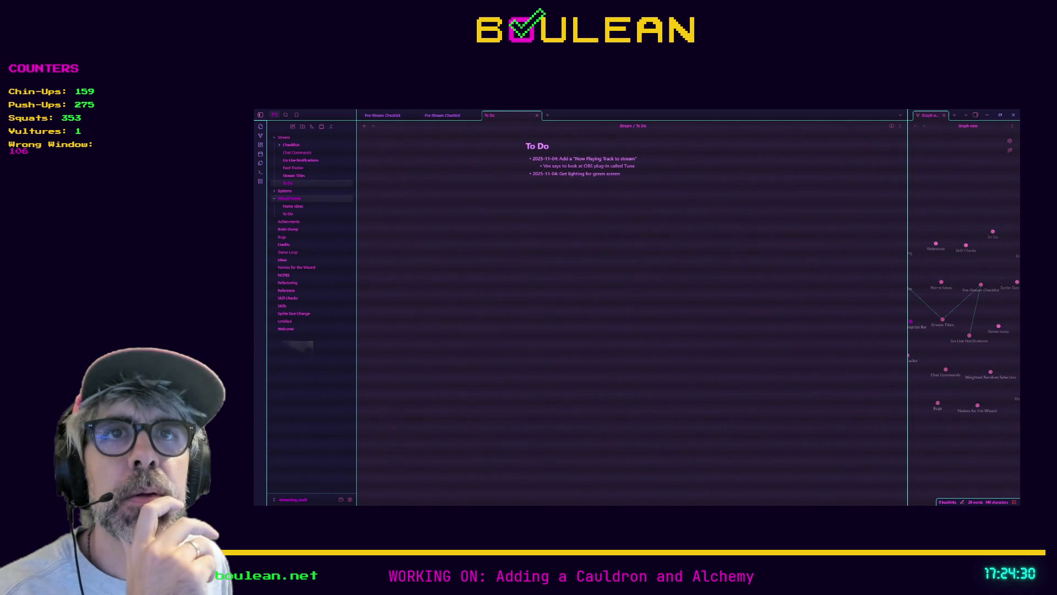
{"action": "left_click", "coordinate": [300, 199]}
Step: Create a new note titled 'Player Action Life-Cycle'
{"action": "key", "text": "ctrl+n"}
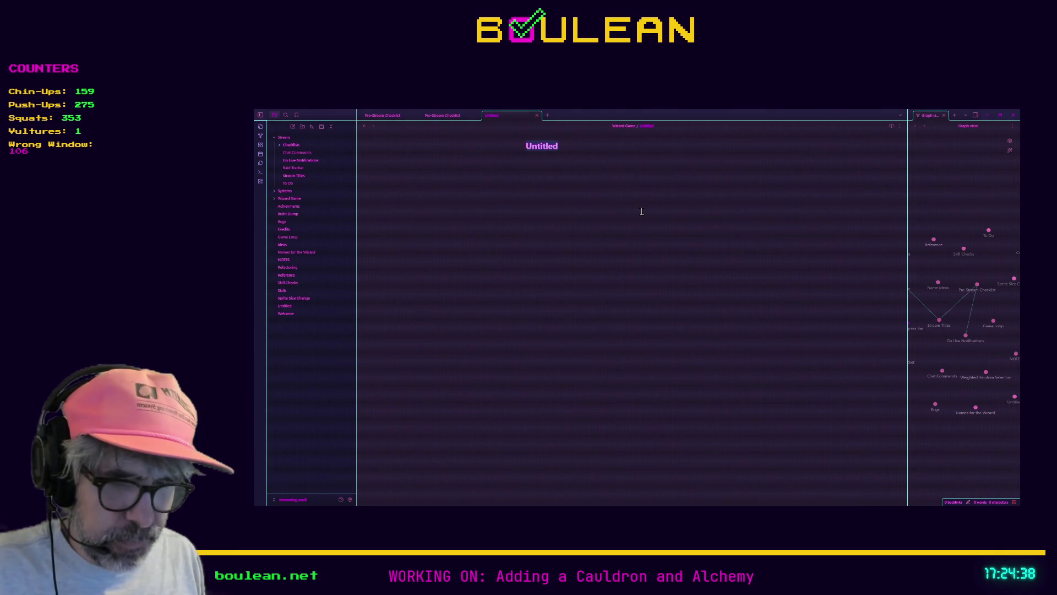
{"action": "type", "text": "Player Action O"}
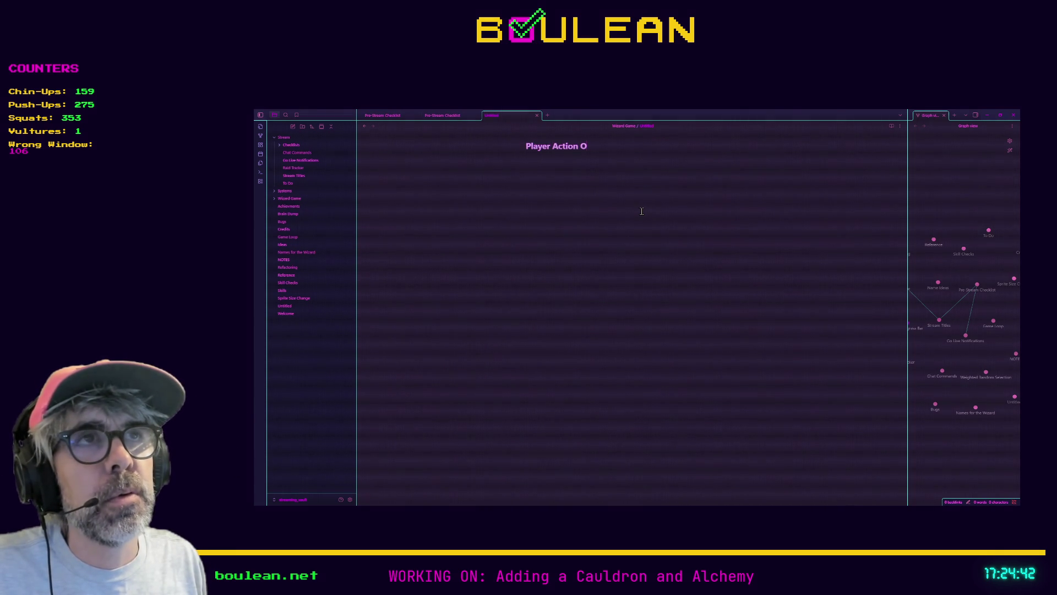
{"action": "key", "text": "BackSpace"}
{"action": "type", "text": "ife-Cycle"}
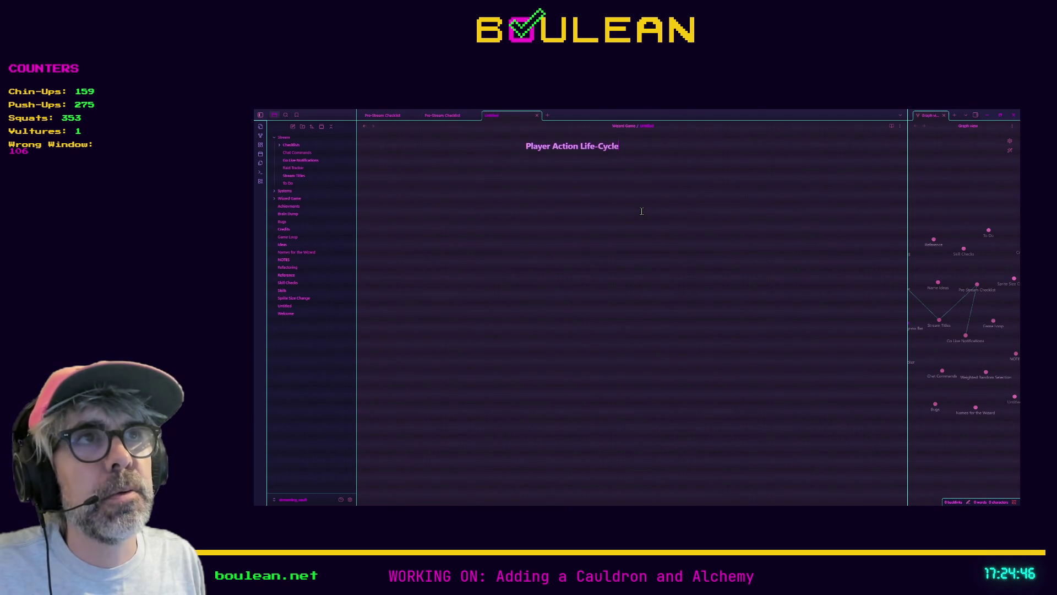
{"action": "key", "text": "Return"}
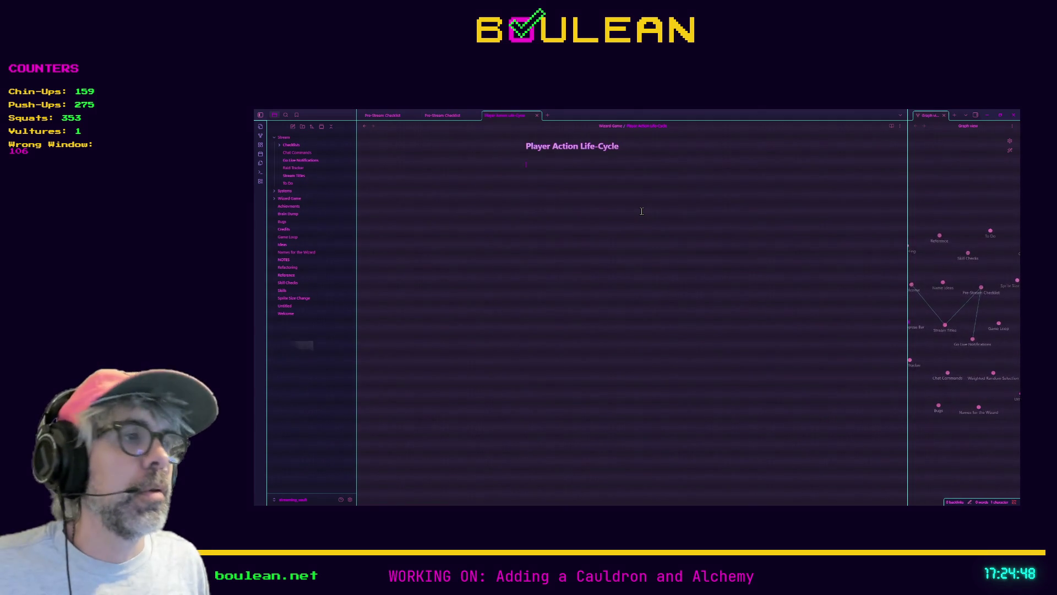
Step: Enlarge the notes text, place the caret in the note body, and shrink the notes window
{"action": "key", "text": "ctrl+equal"}
{"action": "key", "text": "ctrl+equal"}
{"action": "key", "text": "ctrl+equal"}
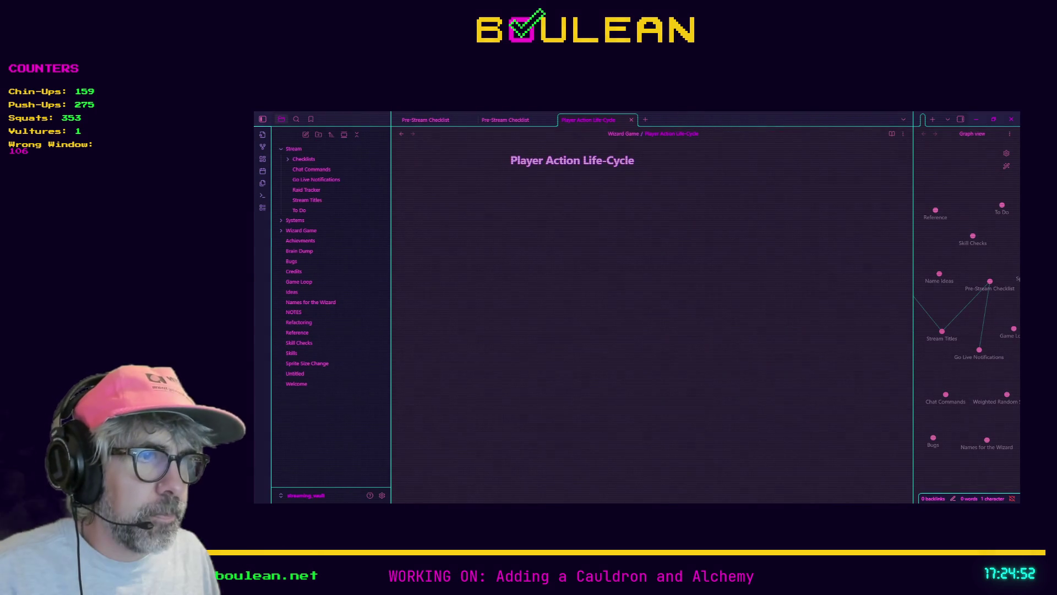
{"action": "key", "text": "alt+Tab"}
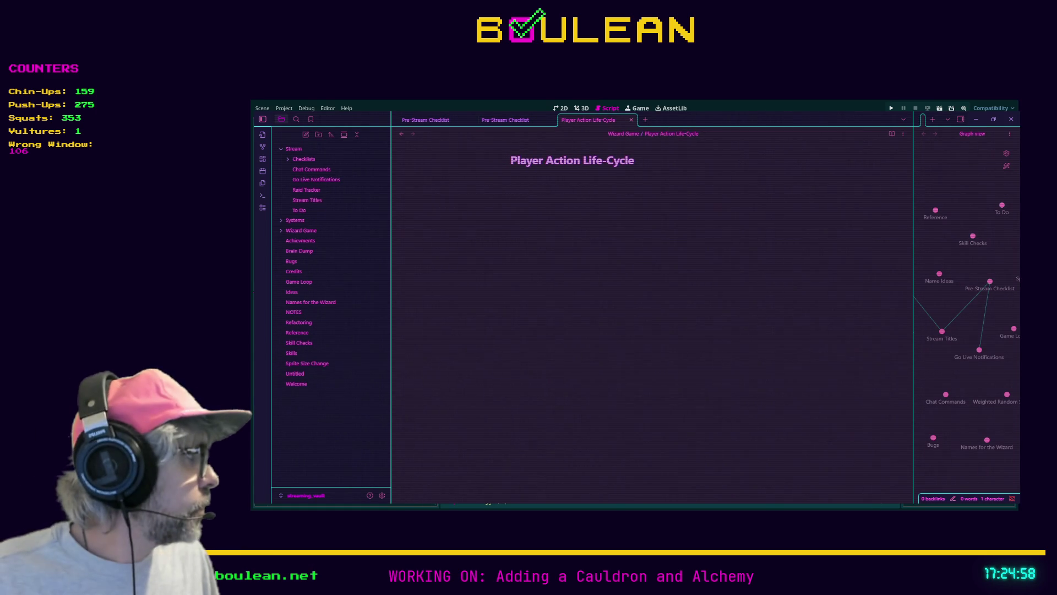
{"action": "key", "text": "alt+Tab"}
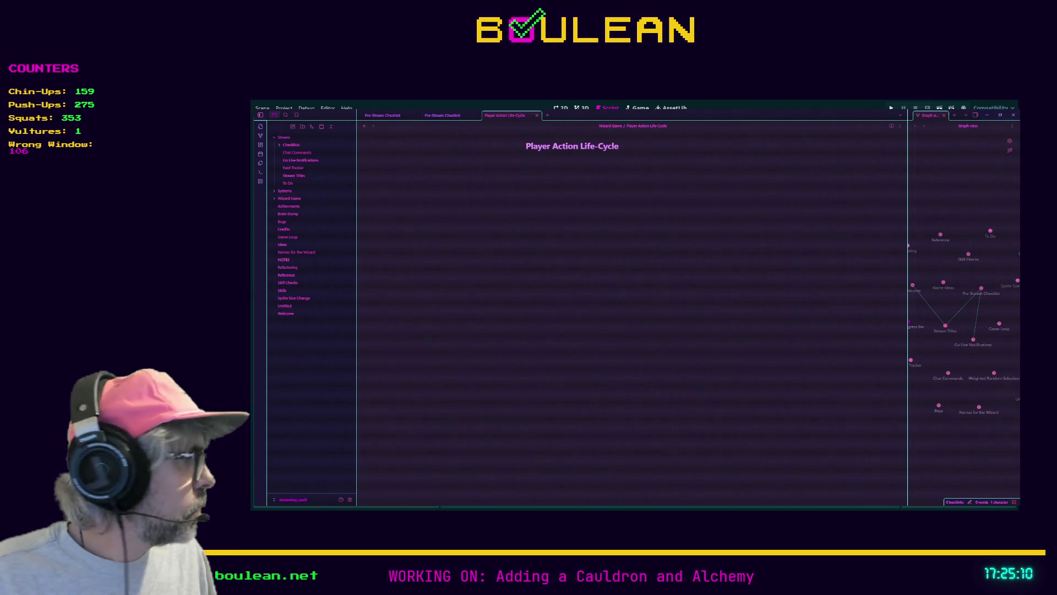
{"action": "left_click", "coordinate": [689, 233]}
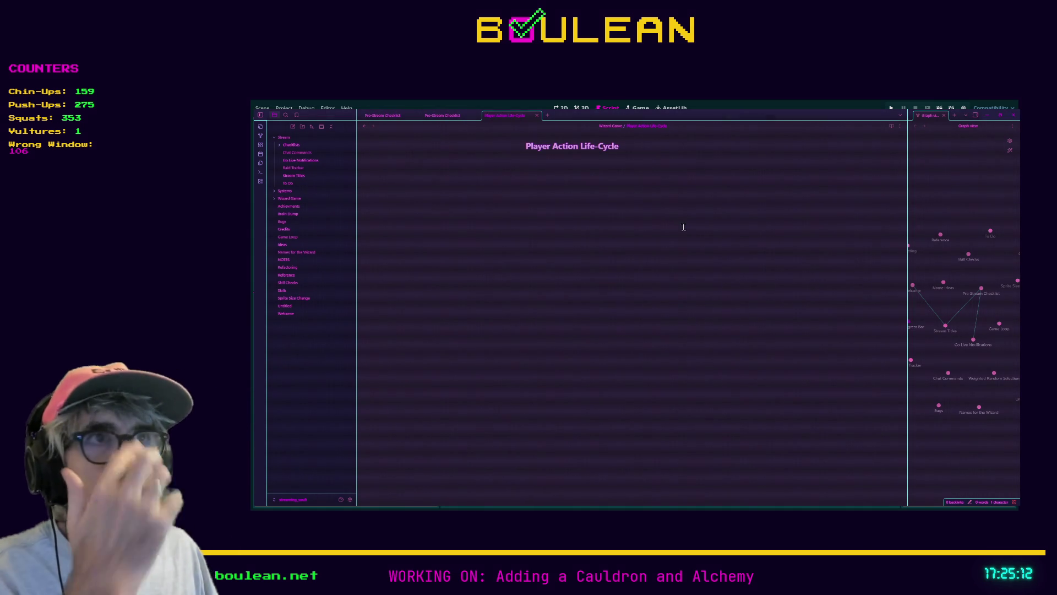
{"action": "double_click", "coordinate": [654, 113]}
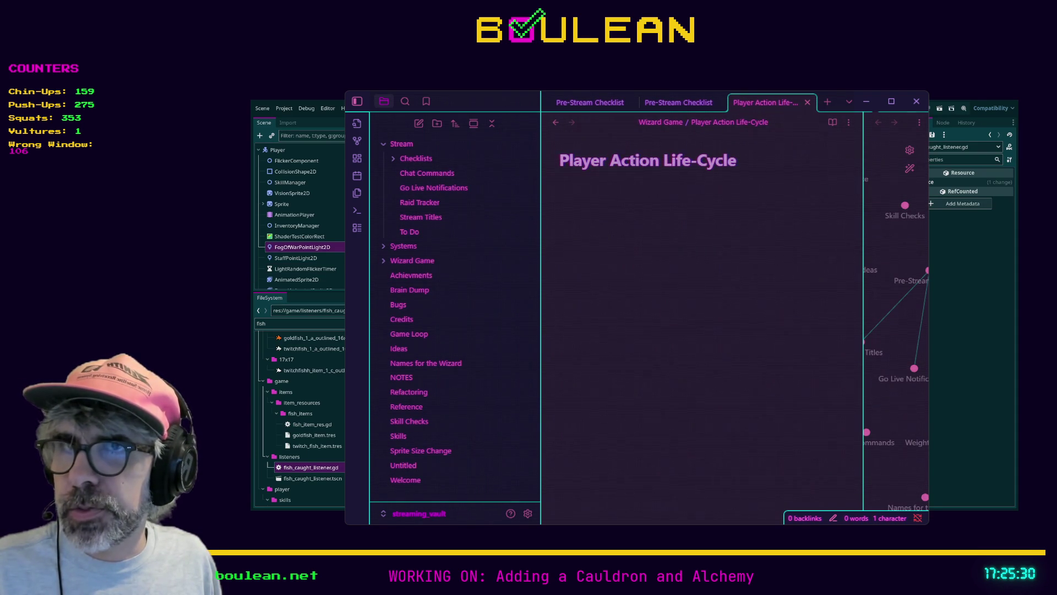
{"action": "key", "text": "alt+Tab"}
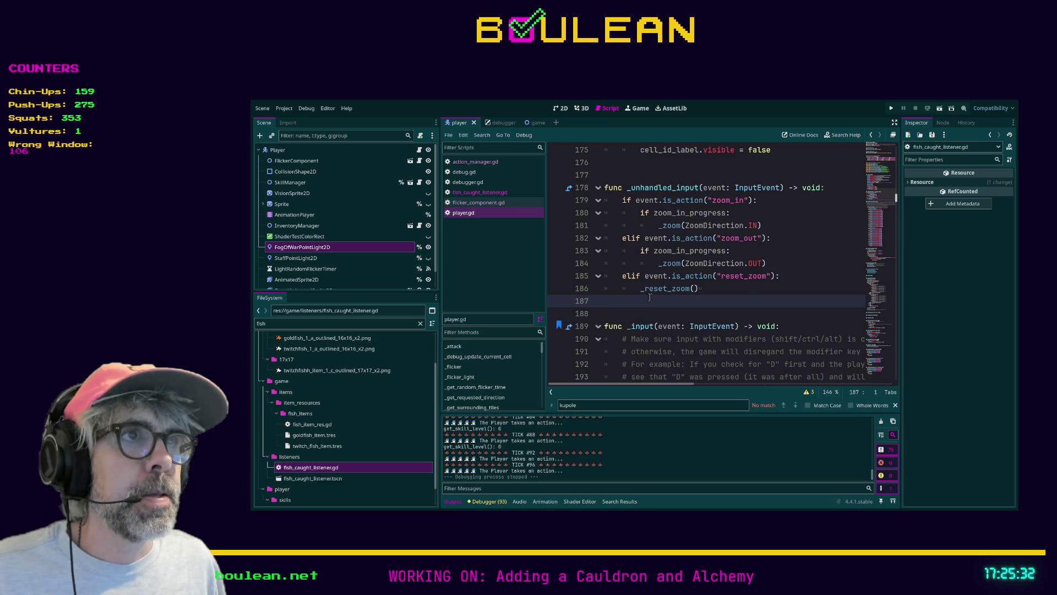
Step: Enter distraction-free mode in player.gd and unfold the collapsed block at line 196 in _input
{"action": "scroll", "coordinate": [641, 232], "scroll_direction": "up", "scroll_amount": 8}
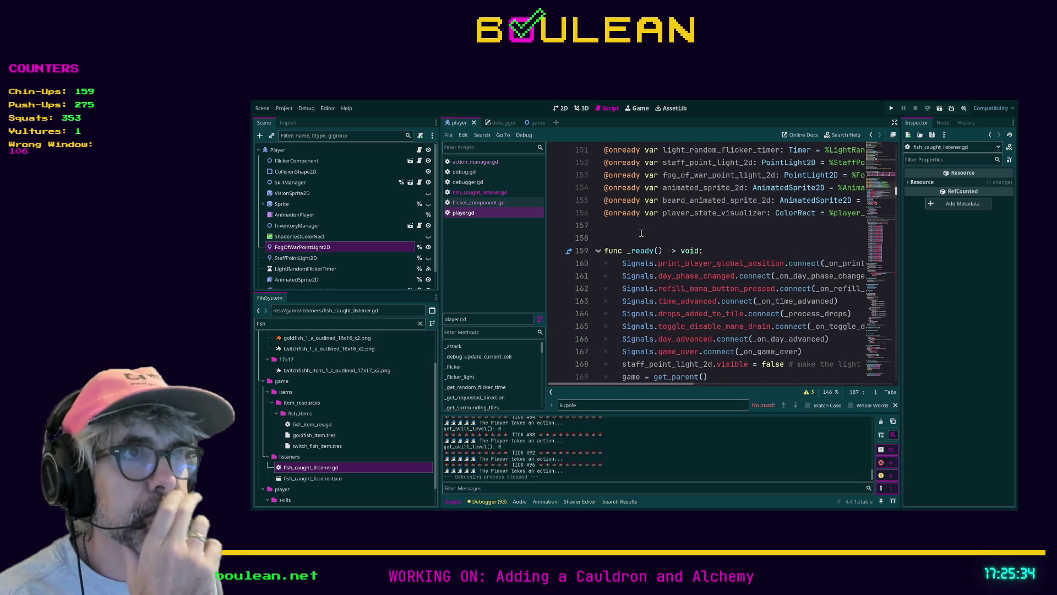
{"action": "left_click", "coordinate": [757, 250]}
{"action": "key", "text": "ctrl+shift+F11"}
{"action": "scroll", "coordinate": [449, 259], "scroll_direction": "down", "scroll_amount": 6}
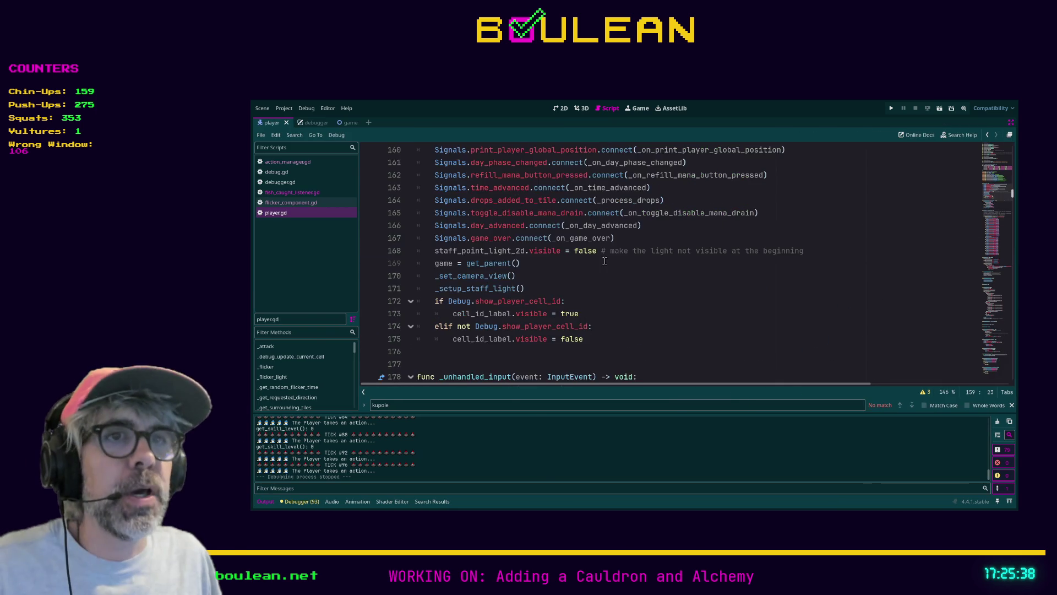
{"action": "scroll", "coordinate": [446, 258], "scroll_direction": "down", "scroll_amount": 2}
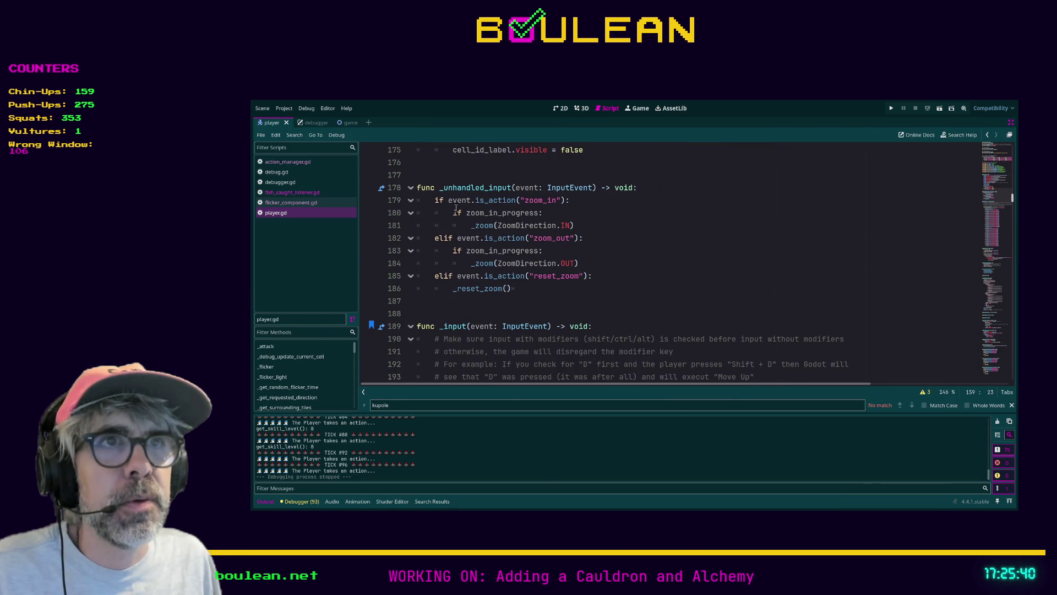
{"action": "scroll", "coordinate": [465, 207], "scroll_direction": "down", "scroll_amount": 5}
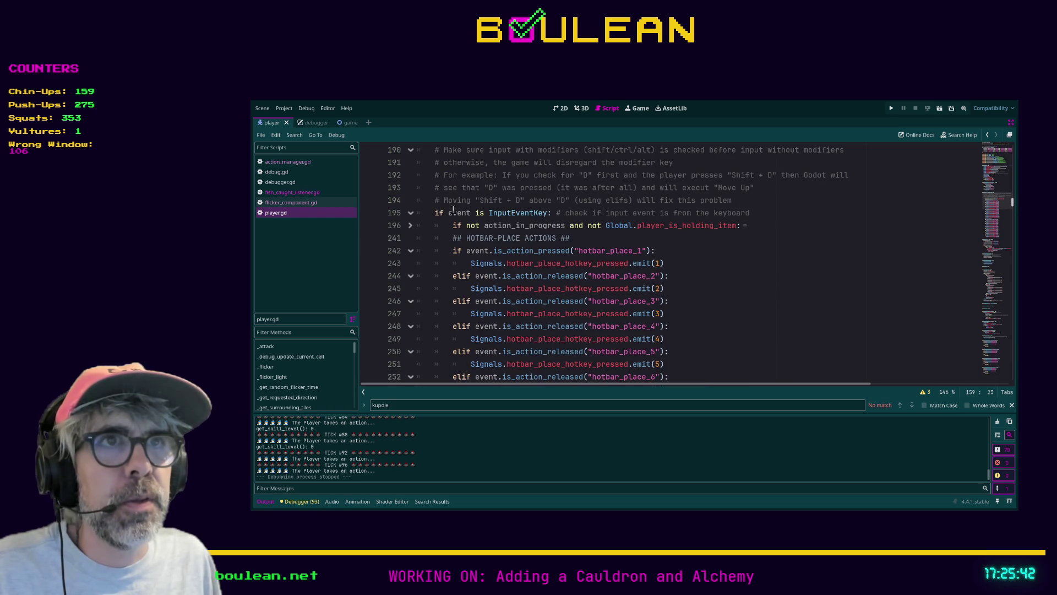
{"action": "scroll", "coordinate": [451, 207], "scroll_direction": "down", "scroll_amount": 1}
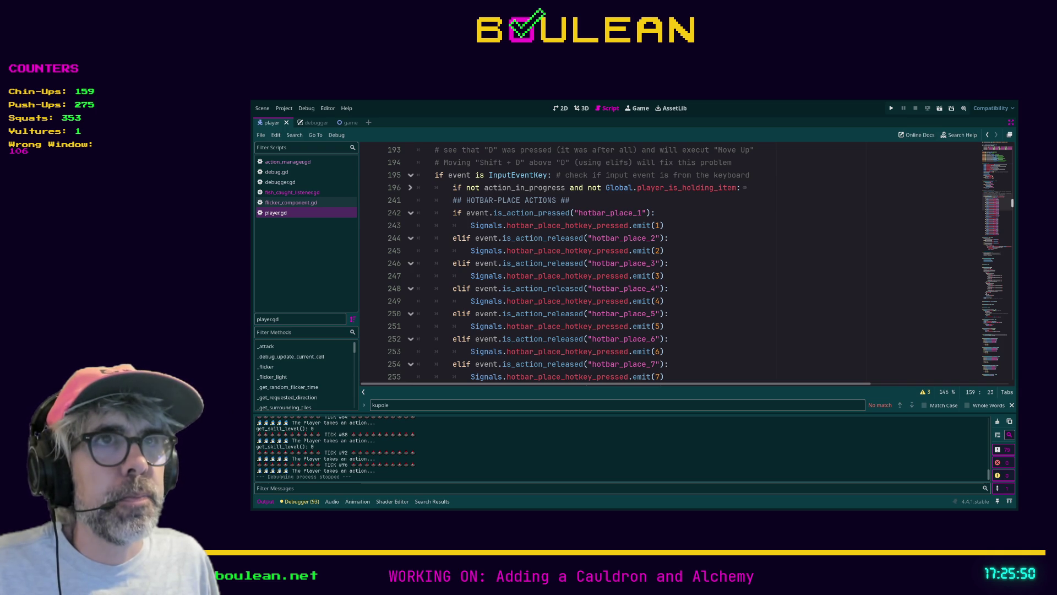
{"action": "scroll", "coordinate": [661, 265], "scroll_direction": "down", "scroll_amount": 2}
{"action": "scroll", "coordinate": [661, 264], "scroll_direction": "up", "scroll_amount": 3}
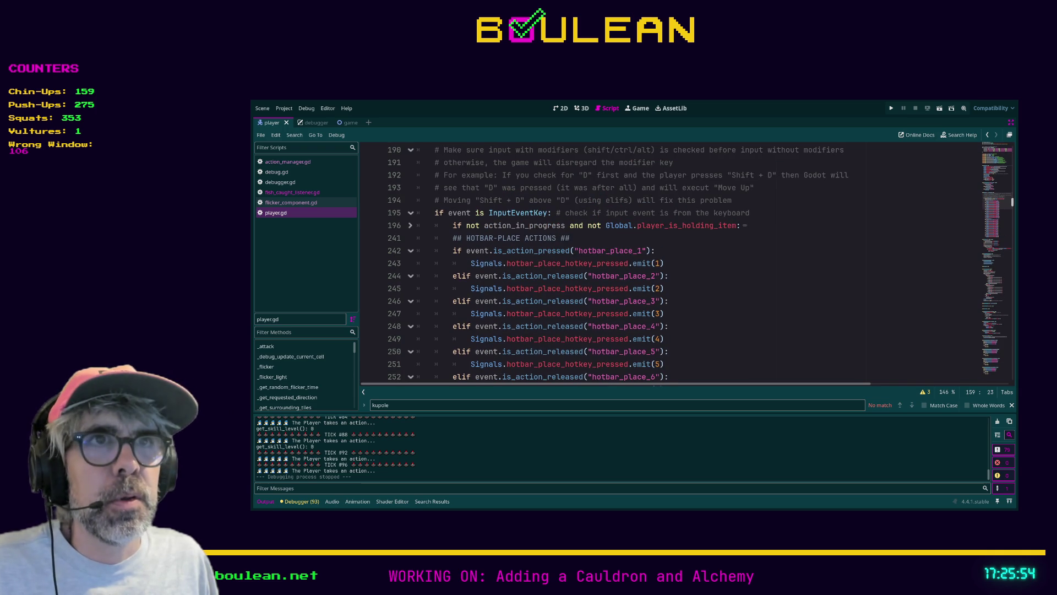
{"action": "left_click", "coordinate": [425, 226], "text": "shift"}
{"action": "scroll", "coordinate": [630, 221], "scroll_direction": "down", "scroll_amount": 1}
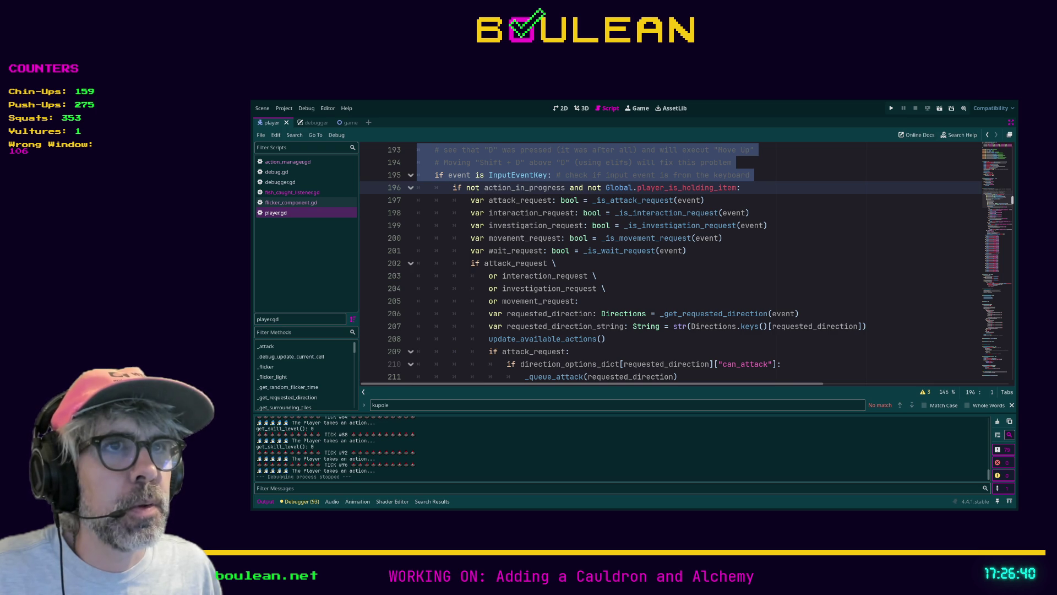
Step: Scroll to the attack_request branch at line 209 and jump to the _queue_attack definition
{"action": "scroll", "coordinate": [687, 261], "scroll_direction": "down", "scroll_amount": 1}
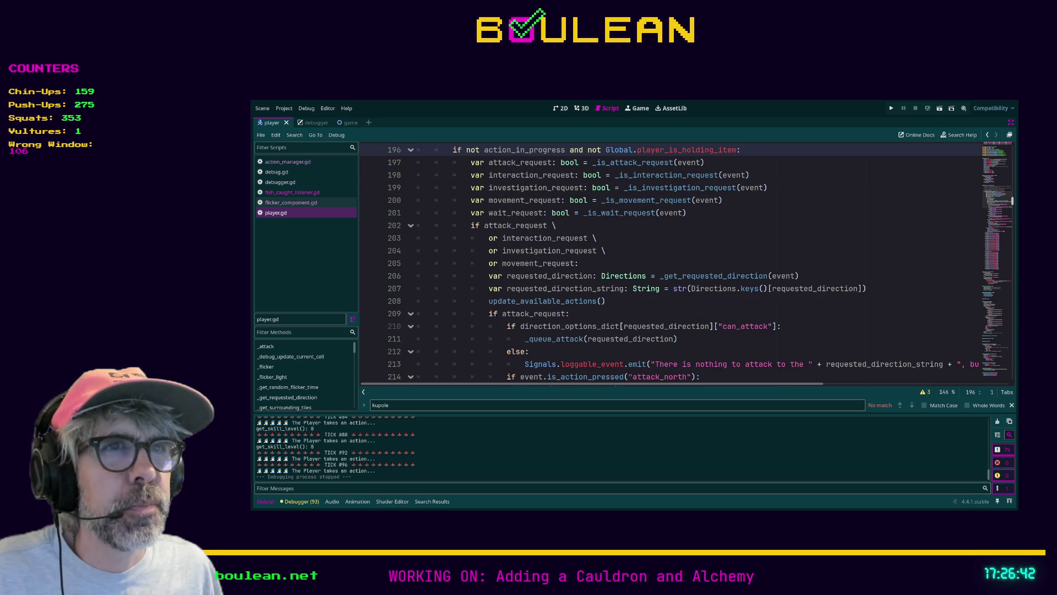
{"action": "scroll", "coordinate": [669, 264], "scroll_direction": "down", "scroll_amount": 1}
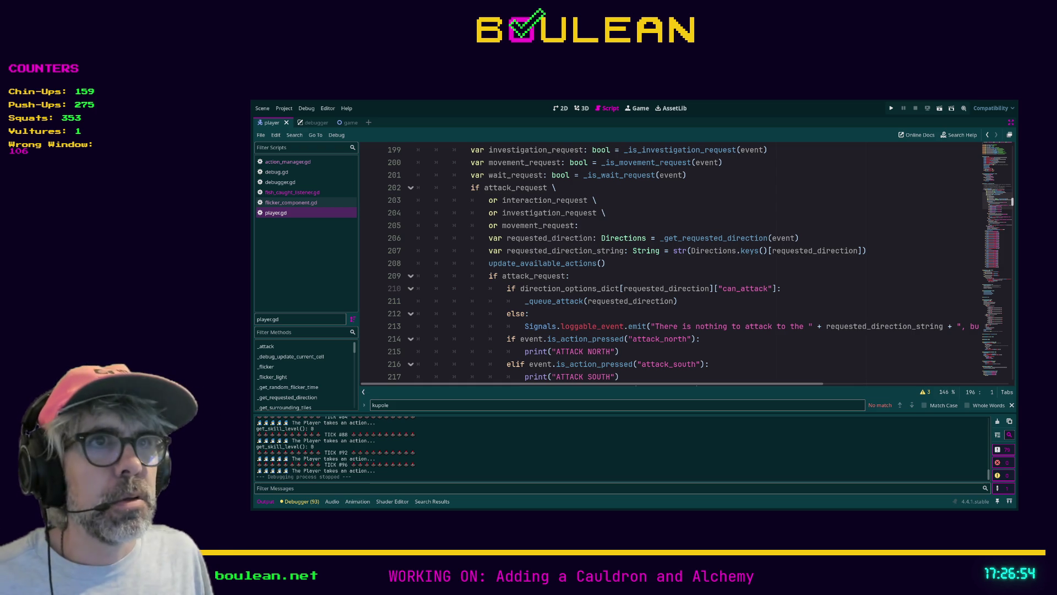
{"action": "scroll", "coordinate": [699, 262], "scroll_direction": "down", "scroll_amount": 1}
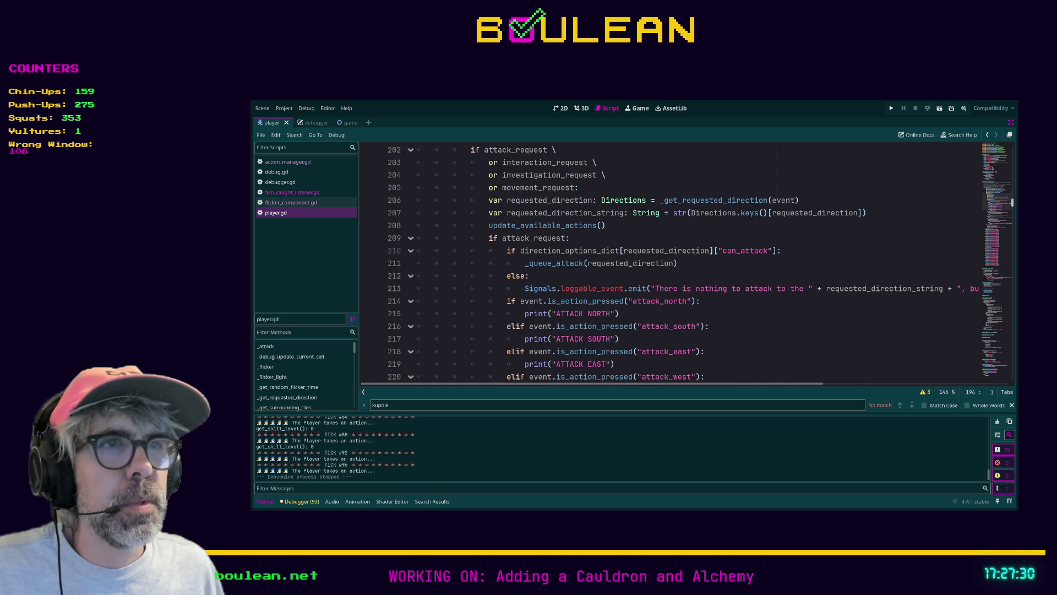
{"action": "scroll", "coordinate": [554, 263], "scroll_direction": "down", "scroll_amount": 1}
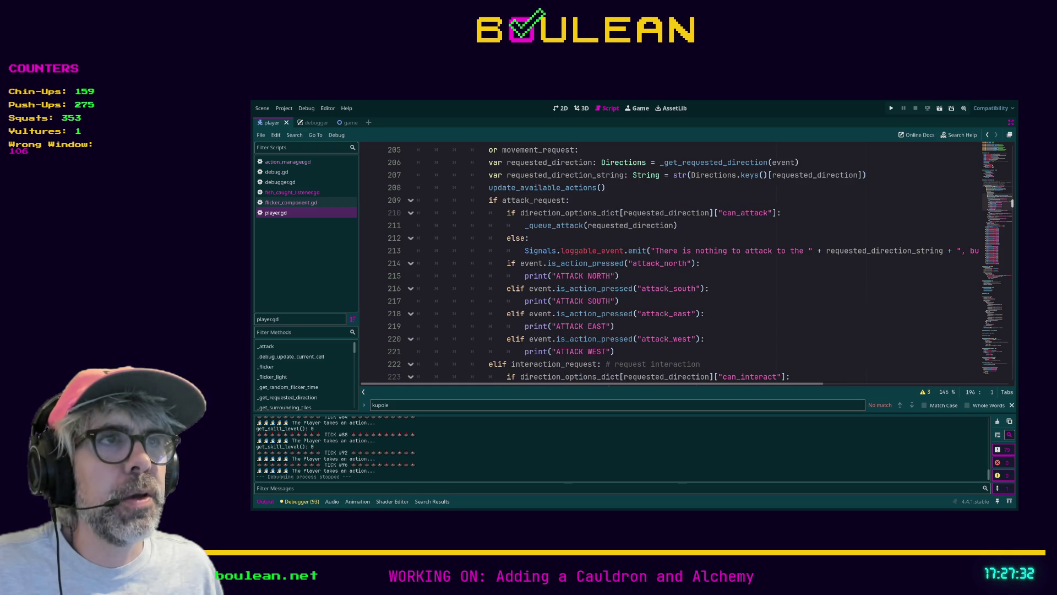
{"action": "left_click", "coordinate": [571, 199]}
{"action": "scroll", "coordinate": [565, 251], "scroll_direction": "up", "scroll_amount": 1}
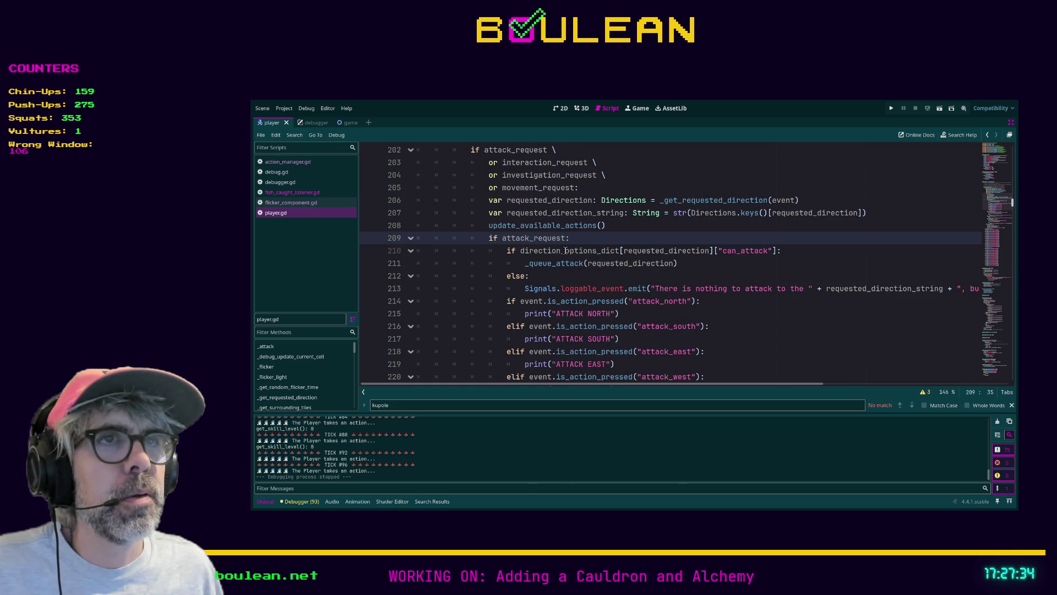
{"action": "left_click", "coordinate": [543, 263], "text": "ctrl"}
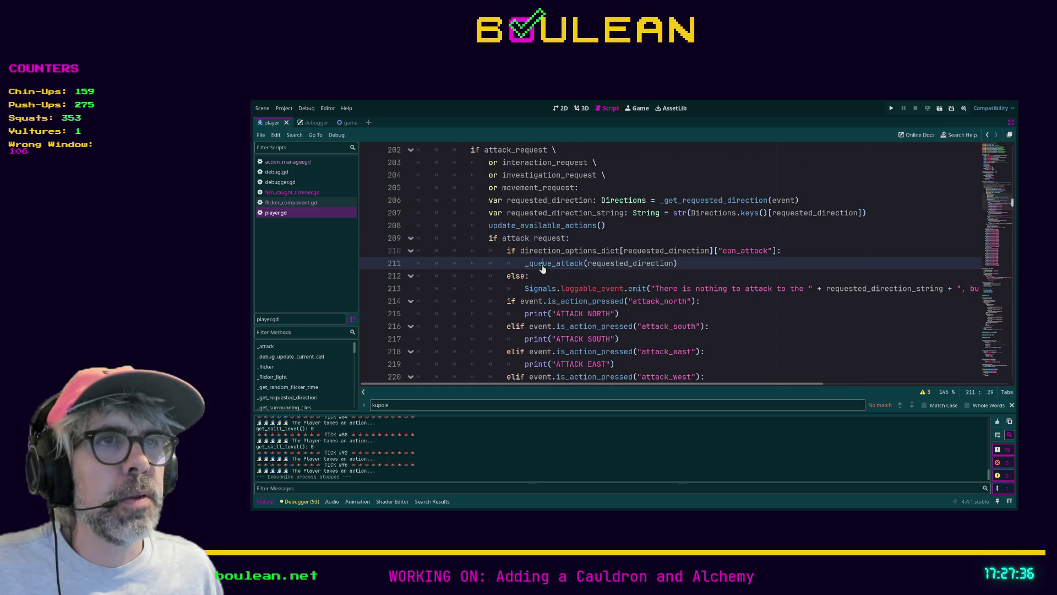
{"action": "scroll", "coordinate": [571, 252], "scroll_direction": "down", "scroll_amount": 1}
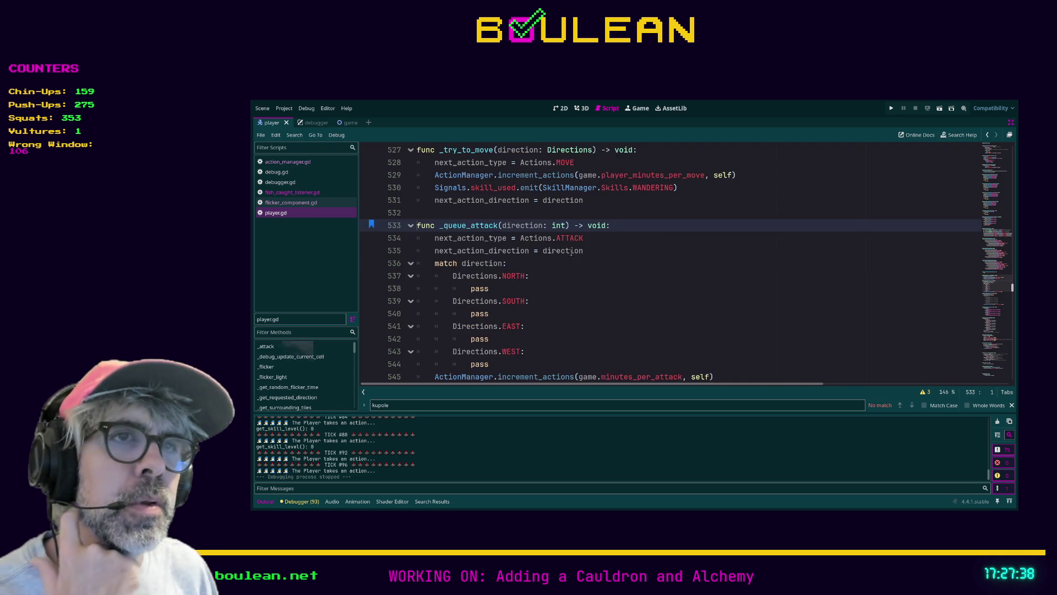
Step: Add 'action_in_progress = true # 20251105' as the first line of _queue_attack and save player.gd
{"action": "scroll", "coordinate": [567, 248], "scroll_direction": "up", "scroll_amount": 2}
{"action": "scroll", "coordinate": [565, 245], "scroll_direction": "down", "scroll_amount": 1}
{"action": "scroll", "coordinate": [566, 245], "scroll_direction": "down", "scroll_amount": 2}
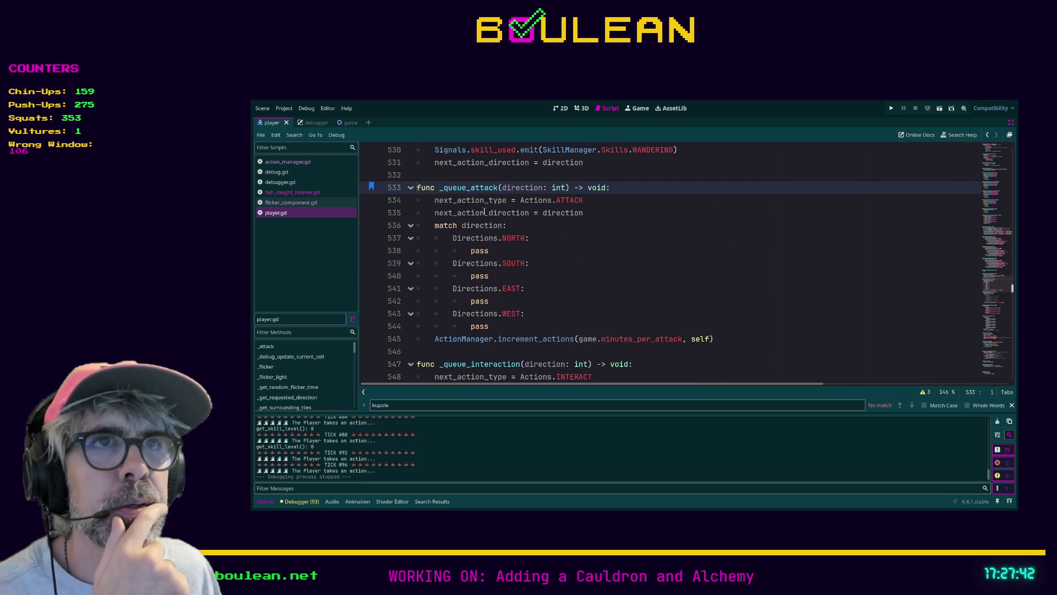
{"action": "scroll", "coordinate": [505, 238], "scroll_direction": "down", "scroll_amount": 1}
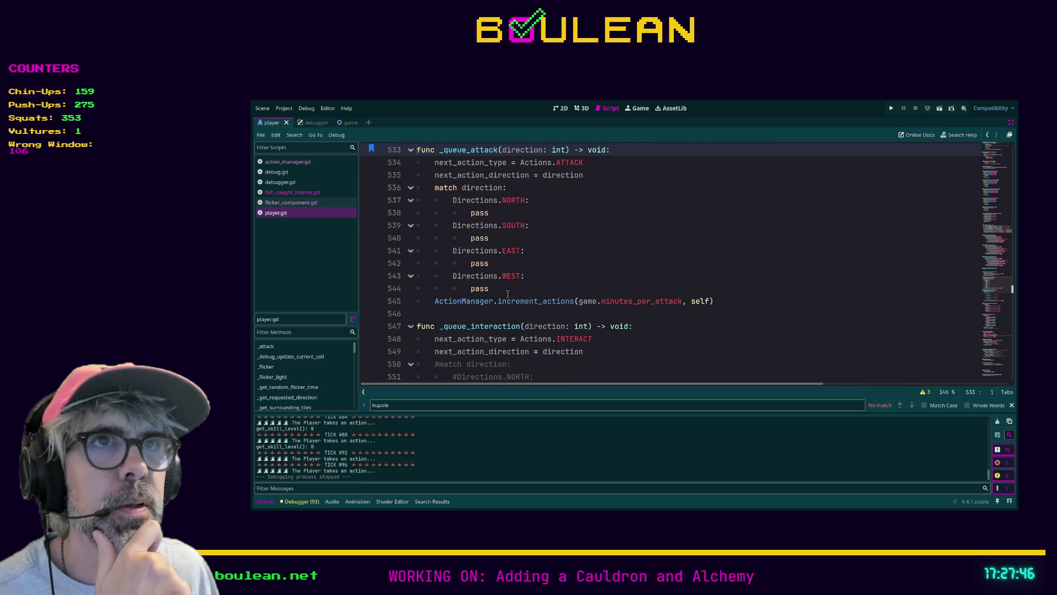
{"action": "scroll", "coordinate": [508, 293], "scroll_direction": "up", "scroll_amount": 3}
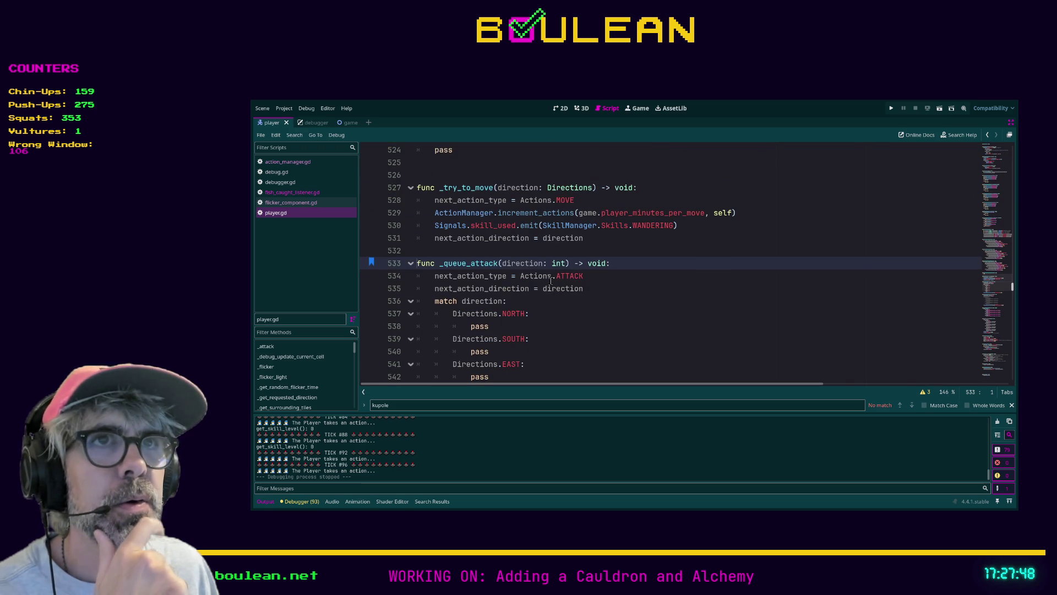
{"action": "left_click", "coordinate": [626, 262]}
{"action": "key", "text": "Return"}
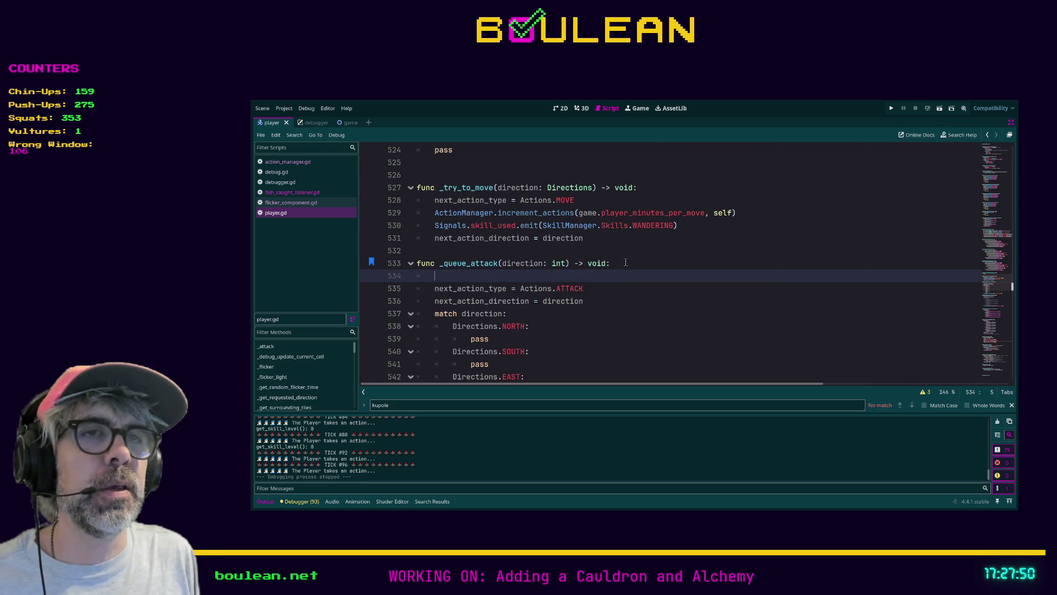
{"action": "type", "text": "action"}
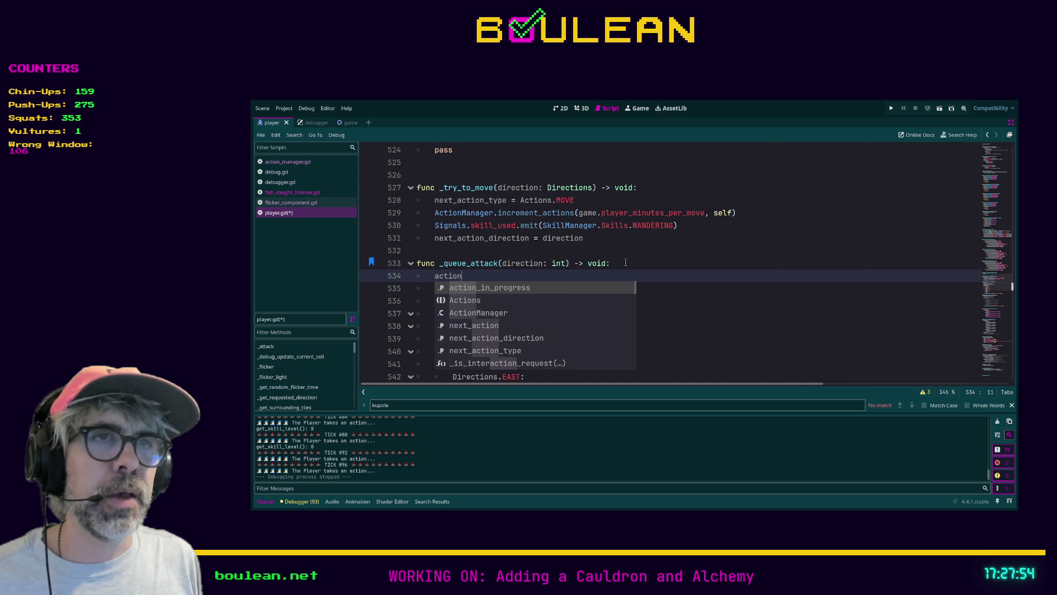
{"action": "key", "text": "Return"}
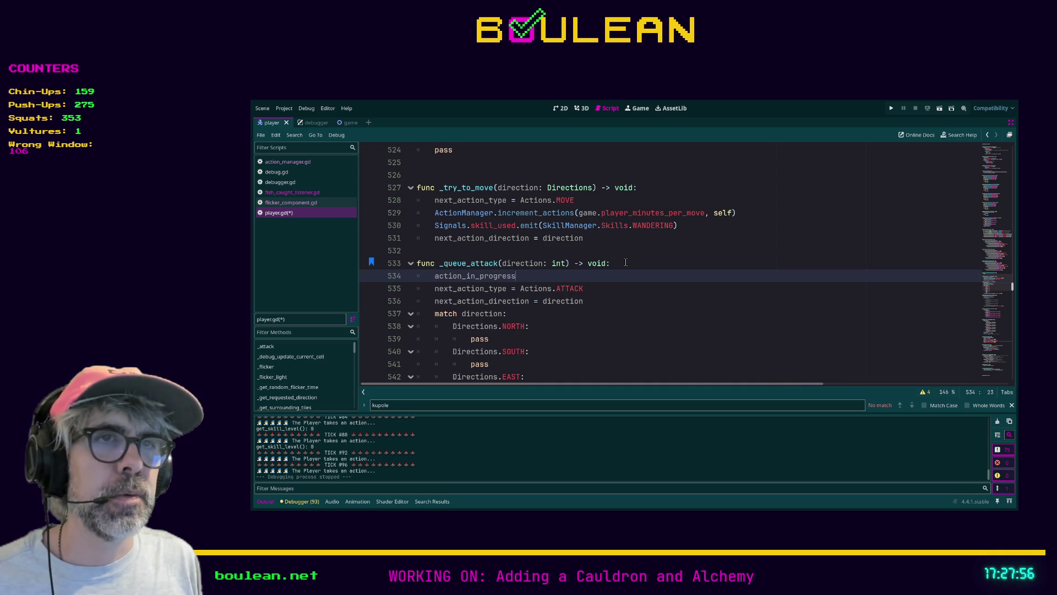
{"action": "type", "text": " ="}
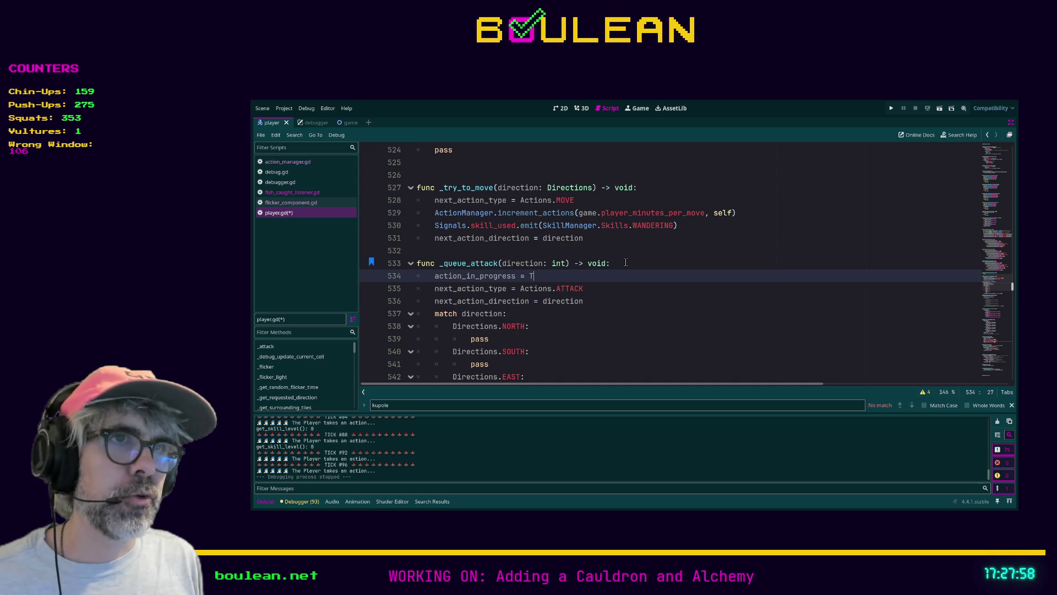
{"action": "type", "text": " true "}
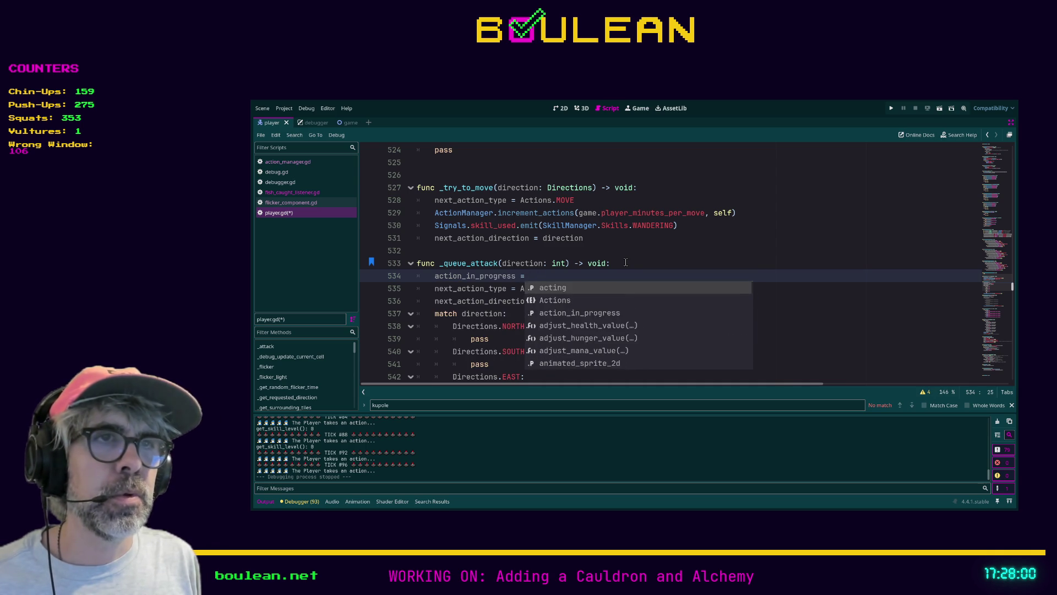
{"action": "type", "text": "#"}
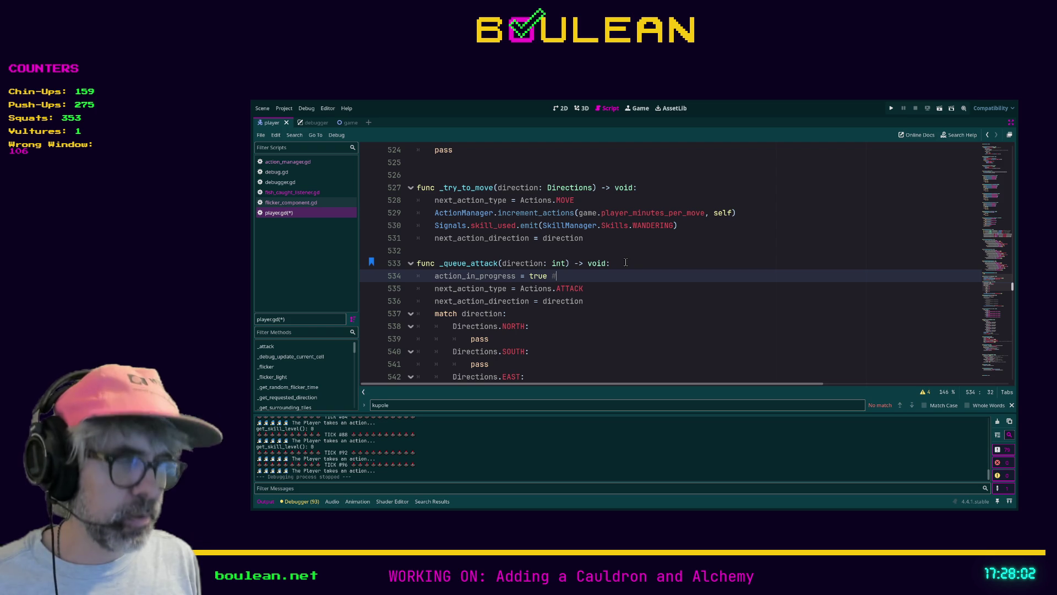
{"action": "type", "text": " 20251105"}
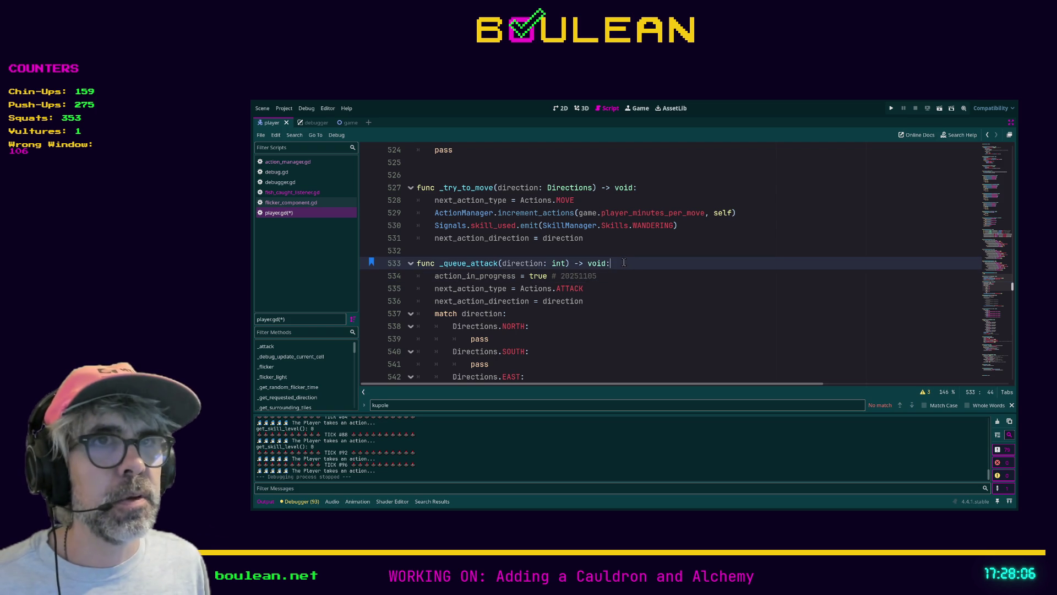
{"action": "left_click", "coordinate": [664, 284]}
{"action": "key", "text": "ctrl+s"}
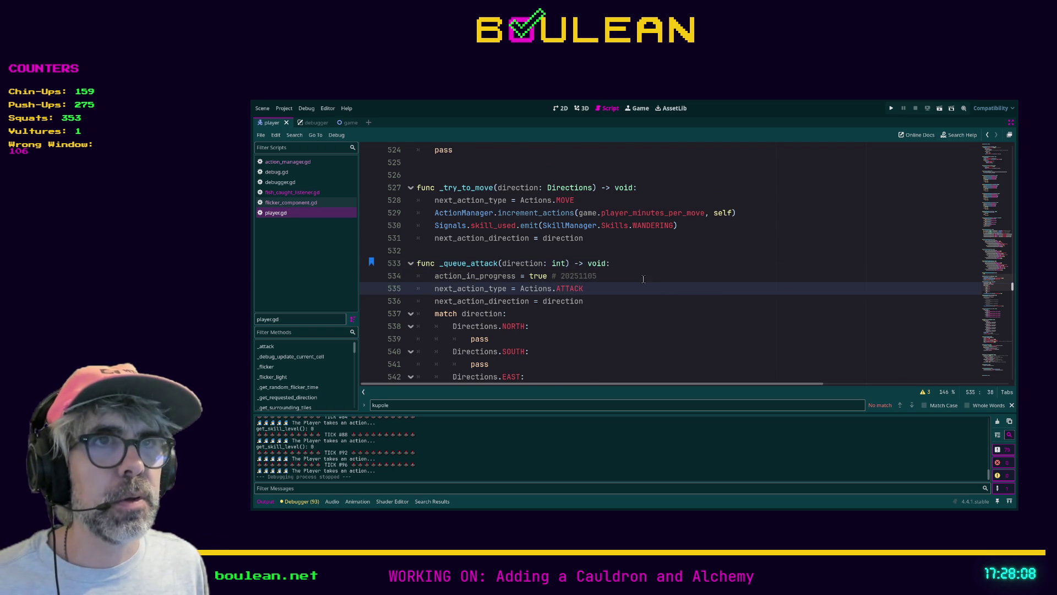
Step: Jump to the increment_actions definition in action_manager.gd
{"action": "scroll", "coordinate": [656, 282], "scroll_direction": "down", "scroll_amount": 2}
{"action": "scroll", "coordinate": [484, 251], "scroll_direction": "down", "scroll_amount": 1}
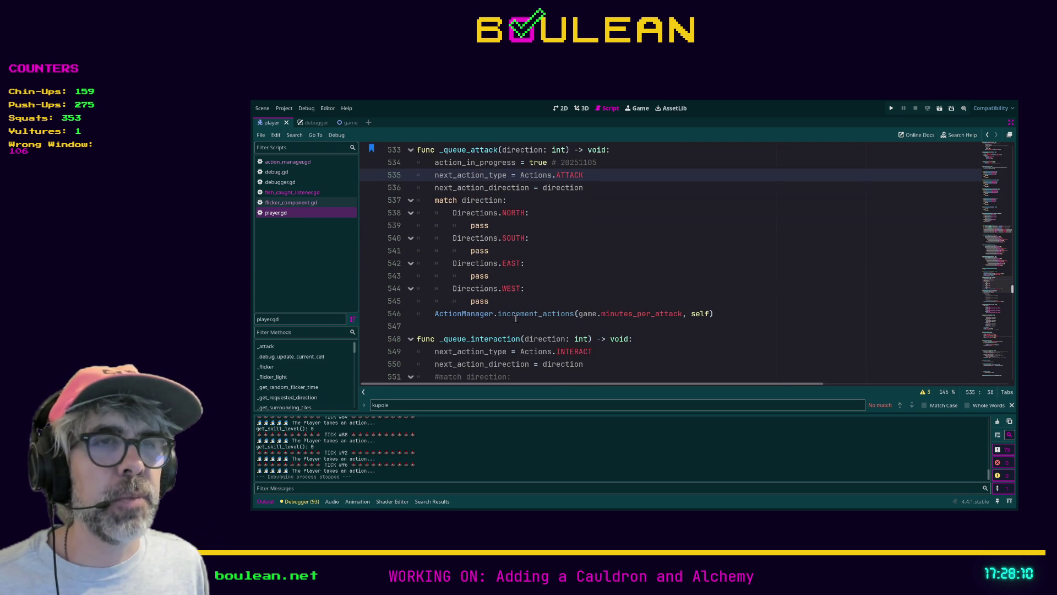
{"action": "scroll", "coordinate": [535, 244], "scroll_direction": "up", "scroll_amount": 2}
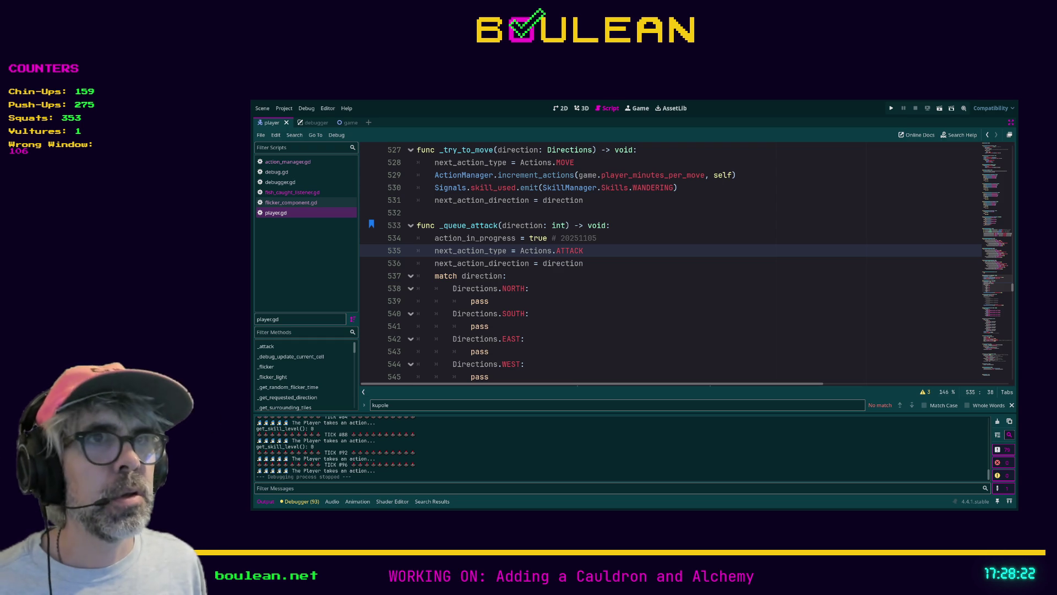
{"action": "left_click", "coordinate": [746, 326]}
{"action": "scroll", "coordinate": [746, 344], "scroll_direction": "down", "scroll_amount": 1}
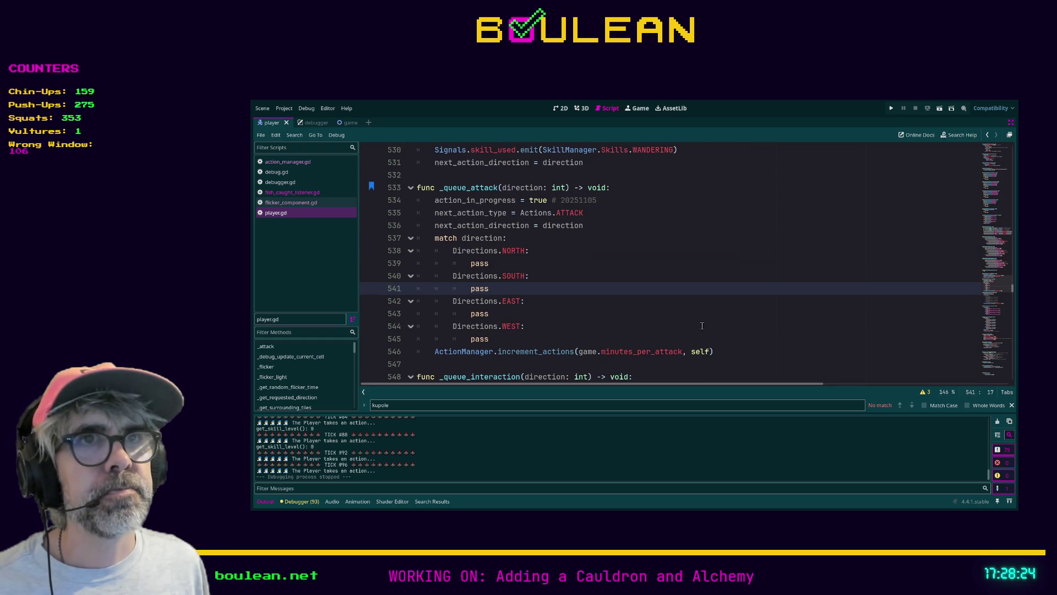
{"action": "scroll", "coordinate": [674, 320], "scroll_direction": "up", "scroll_amount": 1}
{"action": "scroll", "coordinate": [494, 208], "scroll_direction": "up", "scroll_amount": 1}
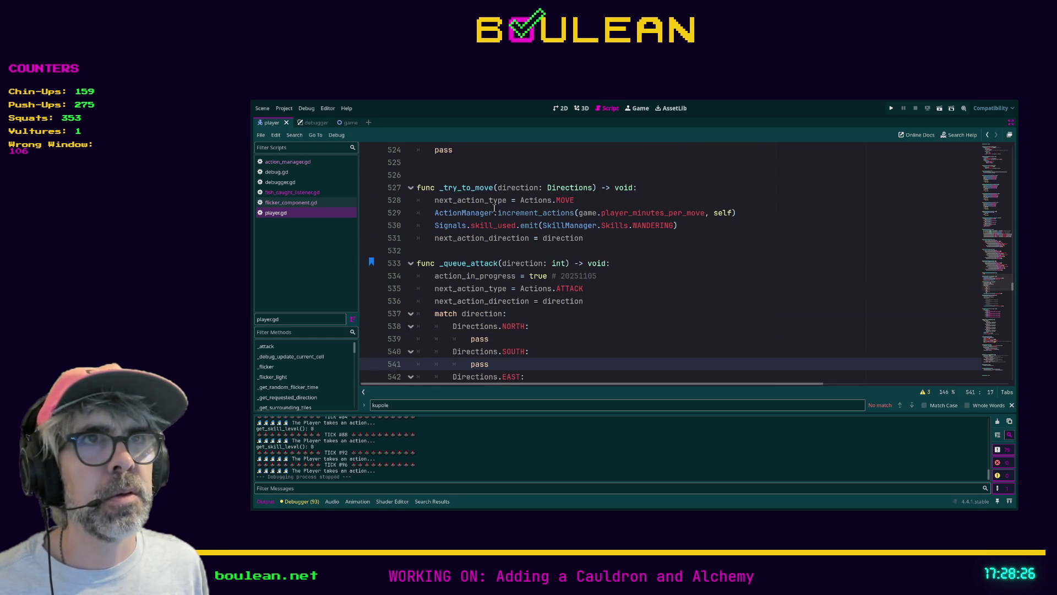
{"action": "scroll", "coordinate": [576, 278], "scroll_direction": "down", "scroll_amount": 2}
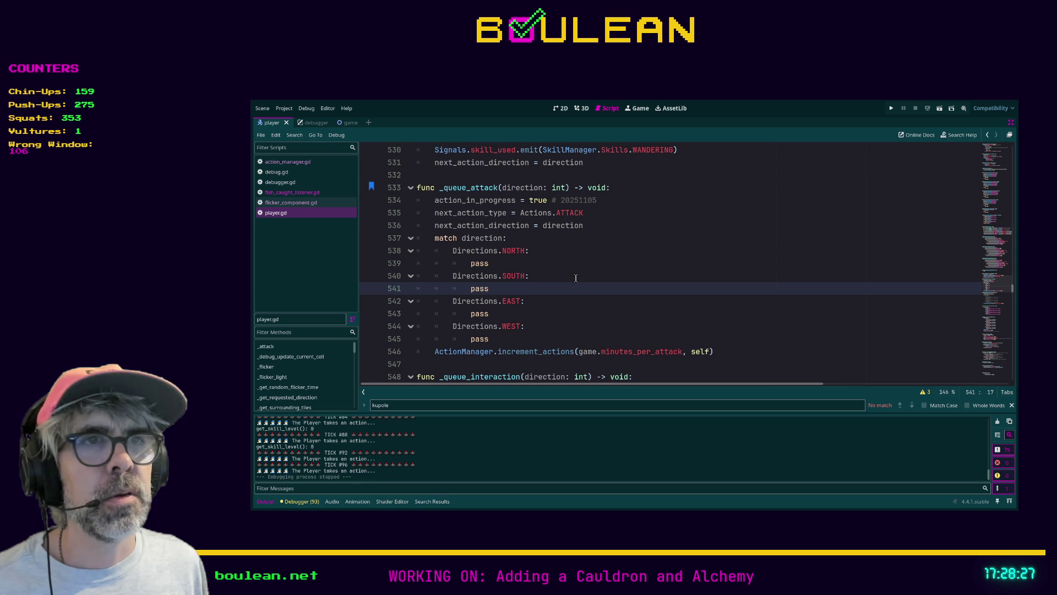
{"action": "left_click", "coordinate": [517, 357], "text": "ctrl"}
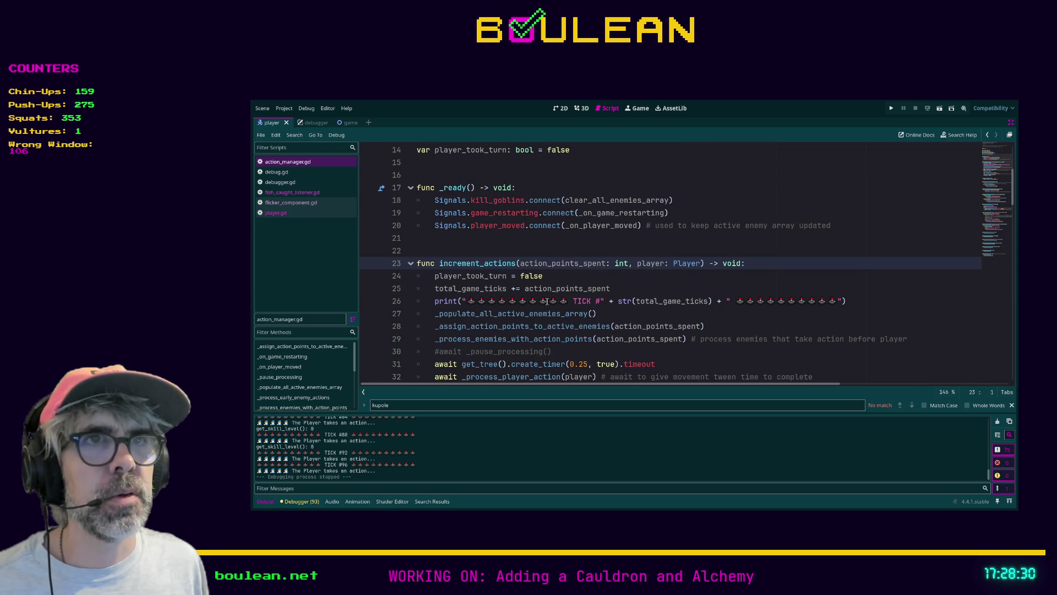
Step: Jump from increment_actions to _process_player_action, then on to player.gd's take_next_action
{"action": "scroll", "coordinate": [618, 214], "scroll_direction": "down", "scroll_amount": 1}
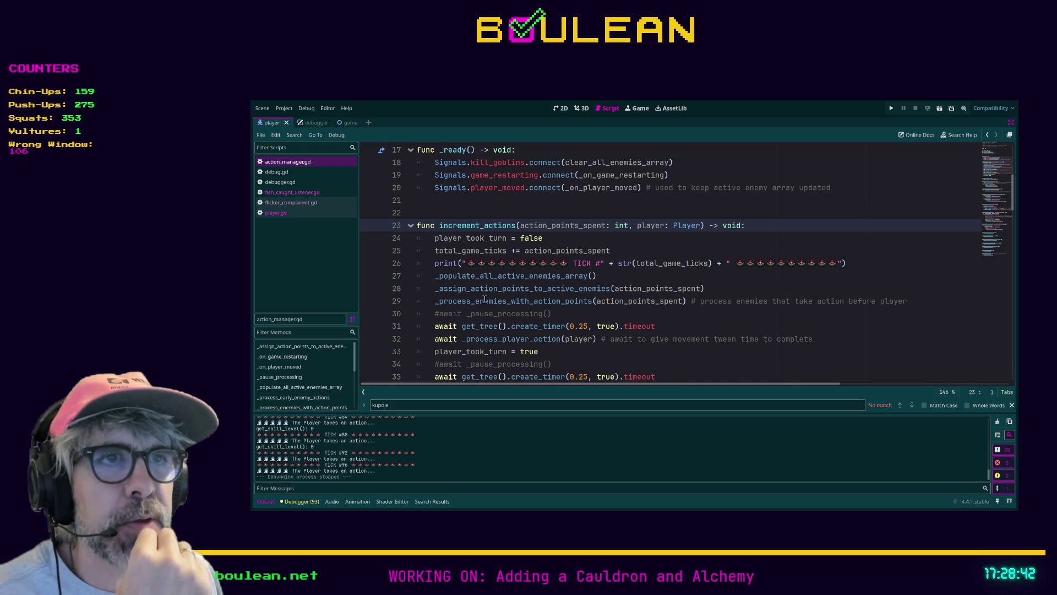
{"action": "scroll", "coordinate": [603, 304], "scroll_direction": "down", "scroll_amount": 1}
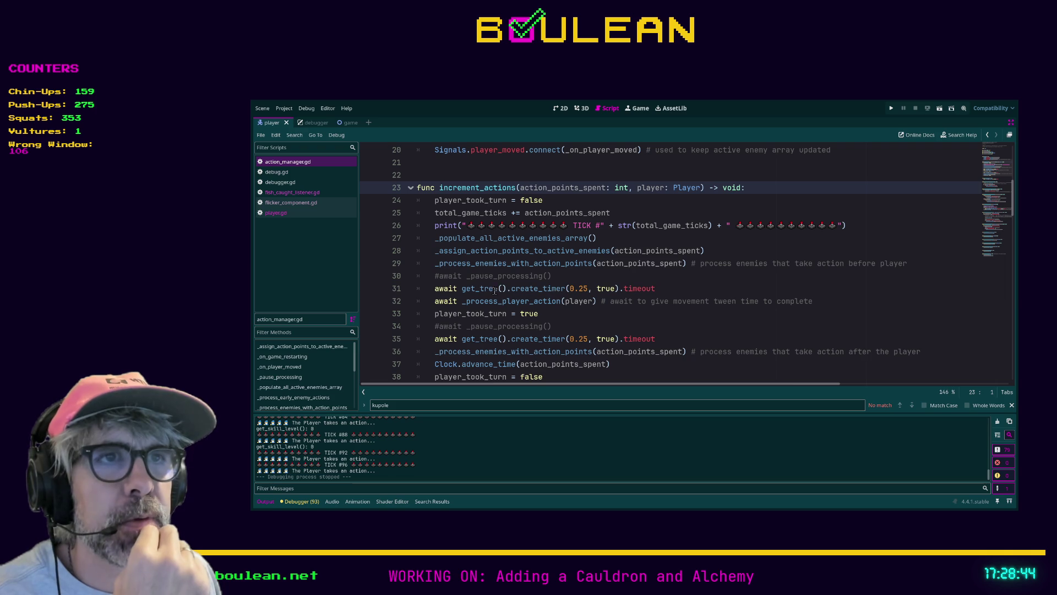
{"action": "scroll", "coordinate": [508, 296], "scroll_direction": "down", "scroll_amount": 1}
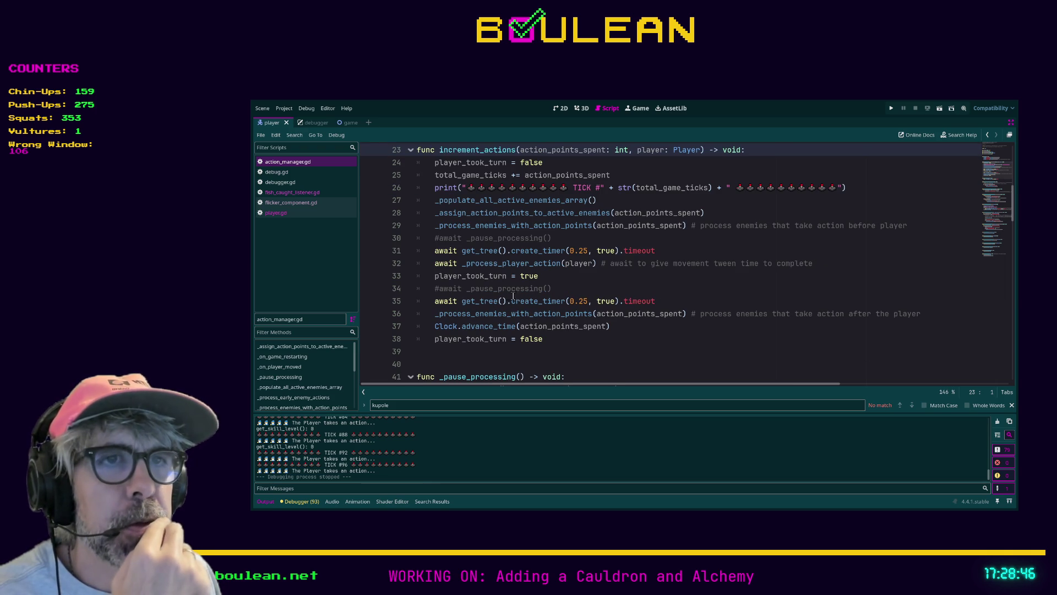
{"action": "scroll", "coordinate": [554, 338], "scroll_direction": "up", "scroll_amount": 1}
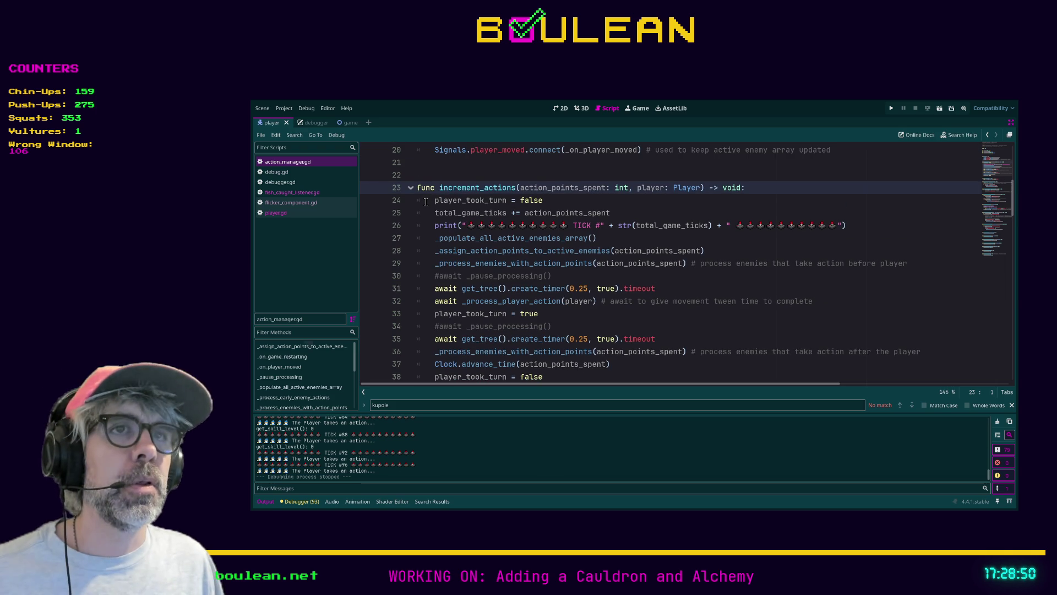
{"action": "scroll", "coordinate": [445, 216], "scroll_direction": "down", "scroll_amount": 1}
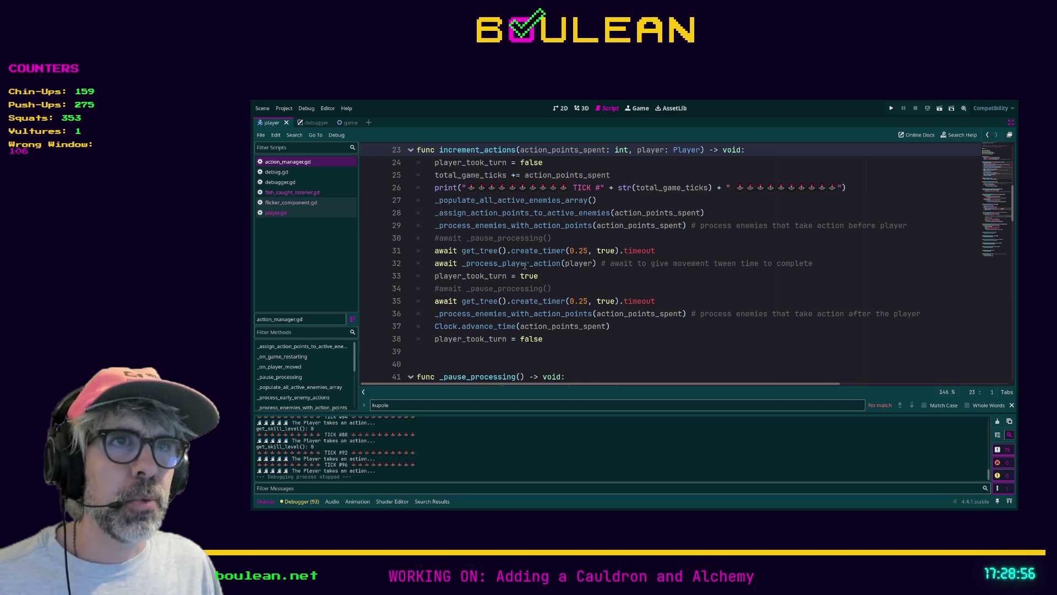
{"action": "scroll", "coordinate": [858, 352], "scroll_direction": "down", "scroll_amount": 1}
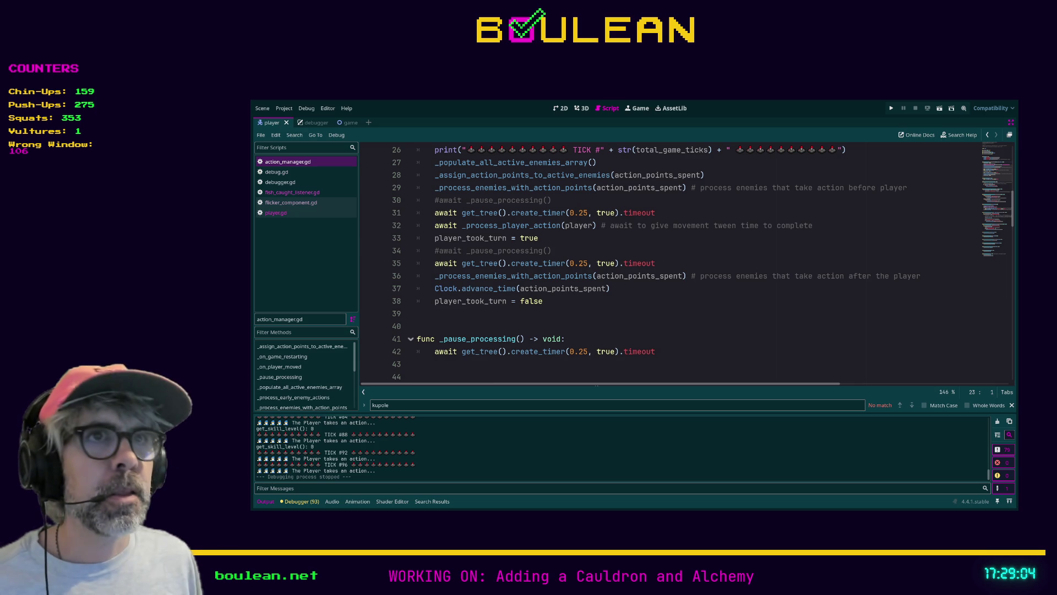
{"action": "left_click", "coordinate": [541, 238]}
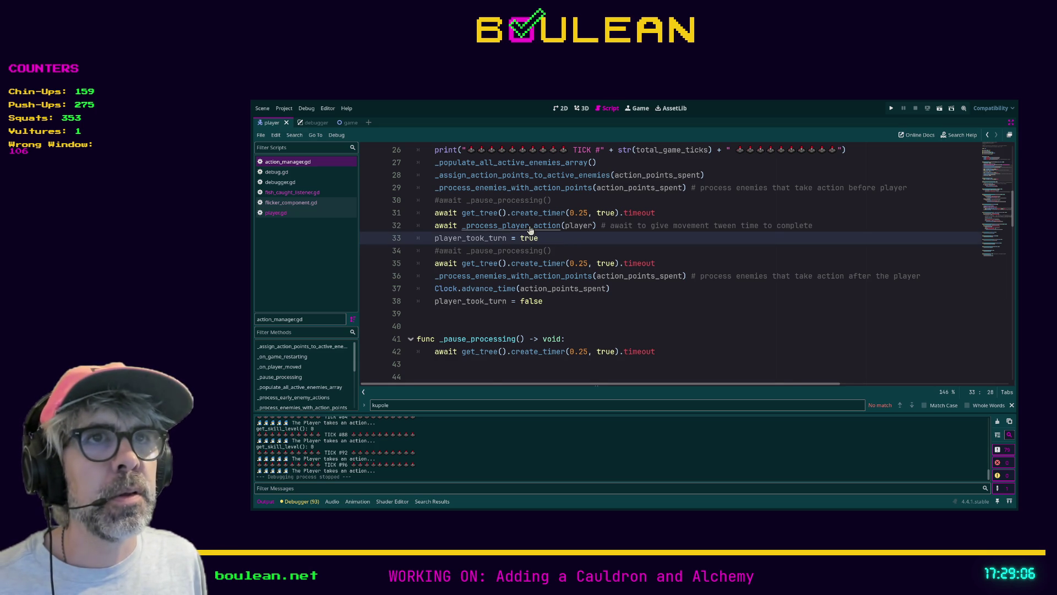
{"action": "left_click", "coordinate": [530, 227], "text": "ctrl"}
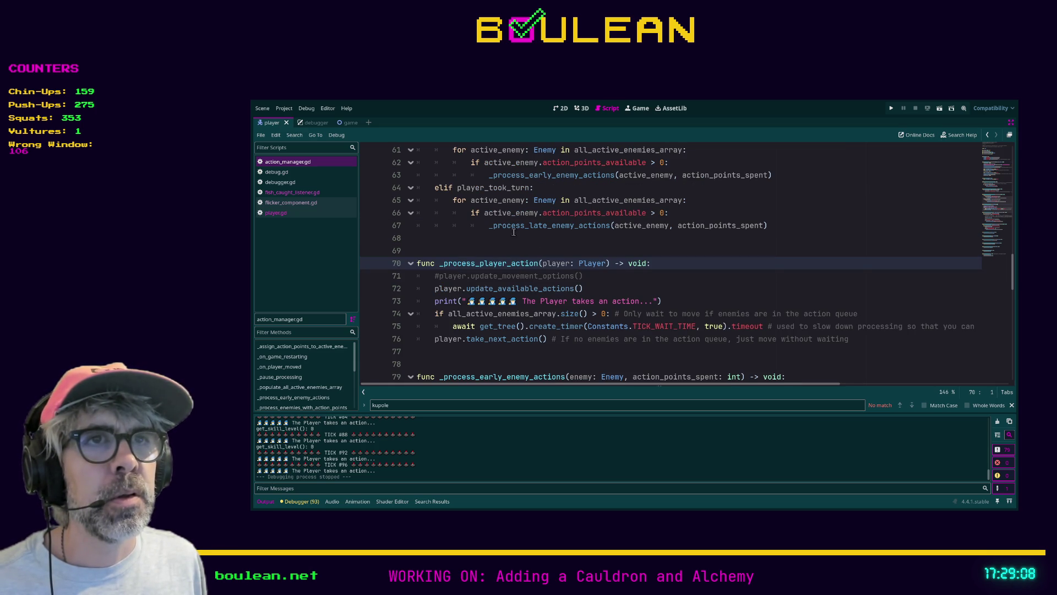
{"action": "scroll", "coordinate": [483, 281], "scroll_direction": "down", "scroll_amount": 1}
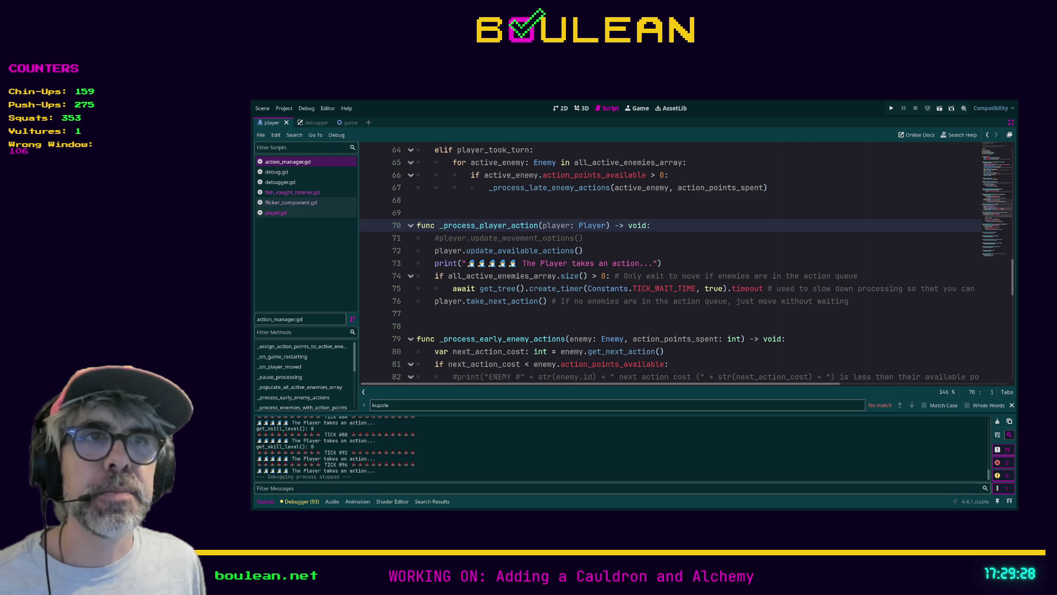
{"action": "left_click", "coordinate": [490, 303], "text": "ctrl"}
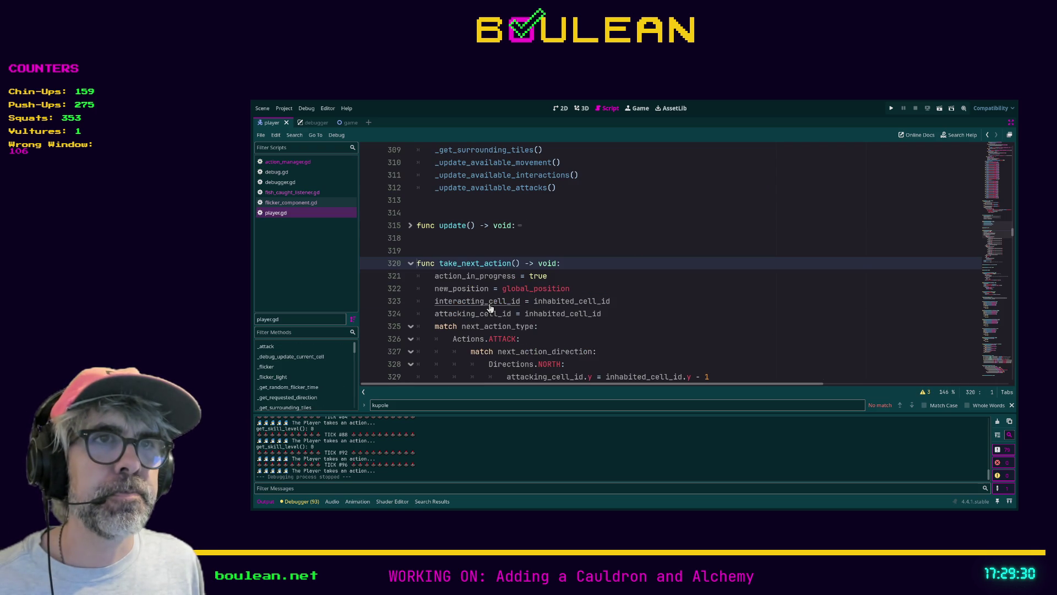
Step: Cut line 321 'action_in_progress = true' from take_next_action in player.gd, then return to action_manager.gd
{"action": "scroll", "coordinate": [597, 225], "scroll_direction": "down", "scroll_amount": 1}
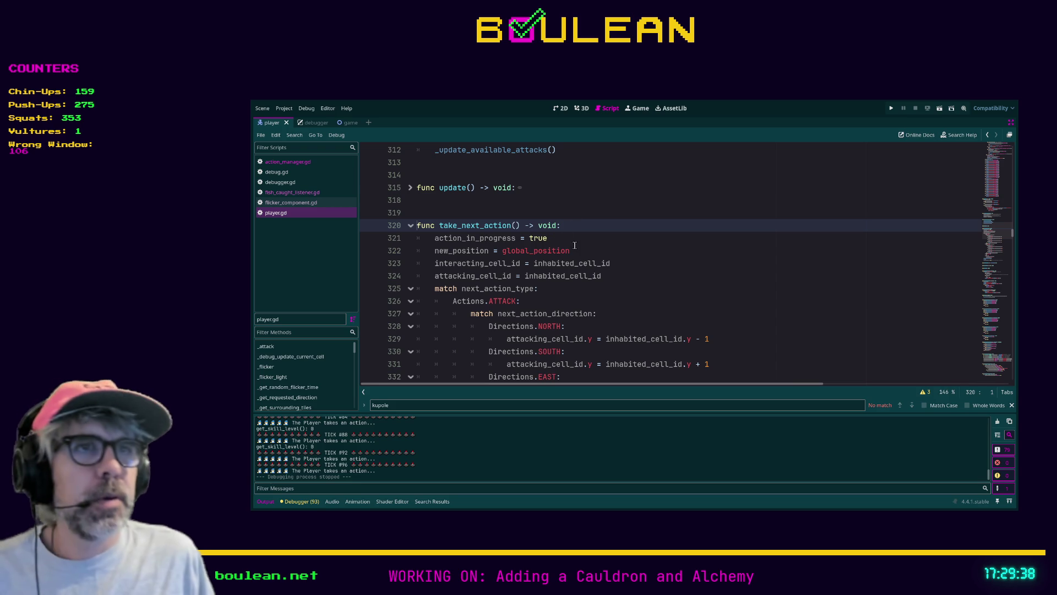
{"action": "left_click_drag", "start_coordinate": [563, 233], "coordinate": [402, 240]}
{"action": "key", "text": "ctrl+c"}
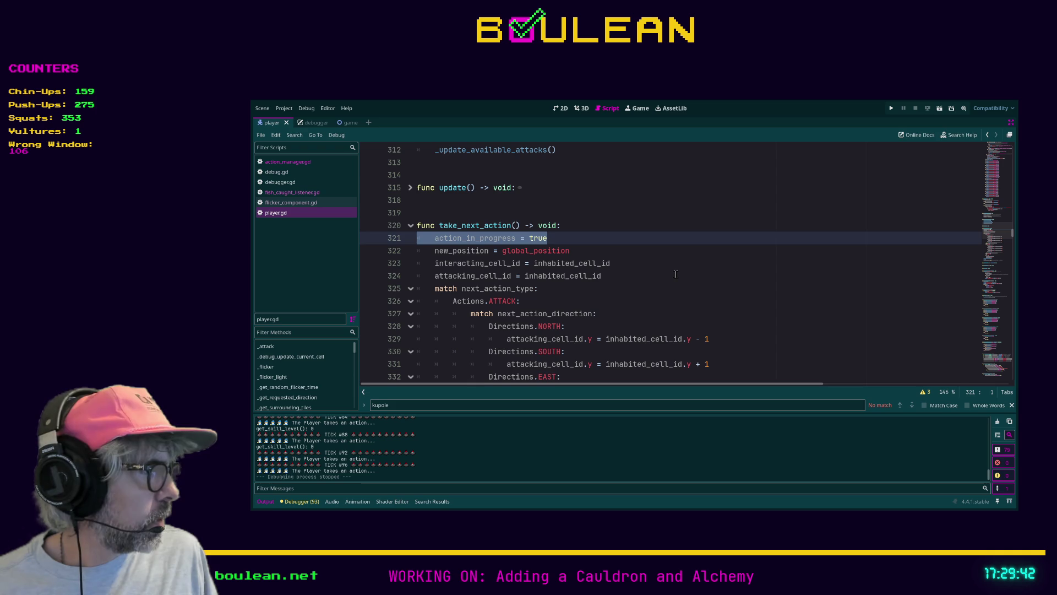
{"action": "left_click", "coordinate": [302, 163]}
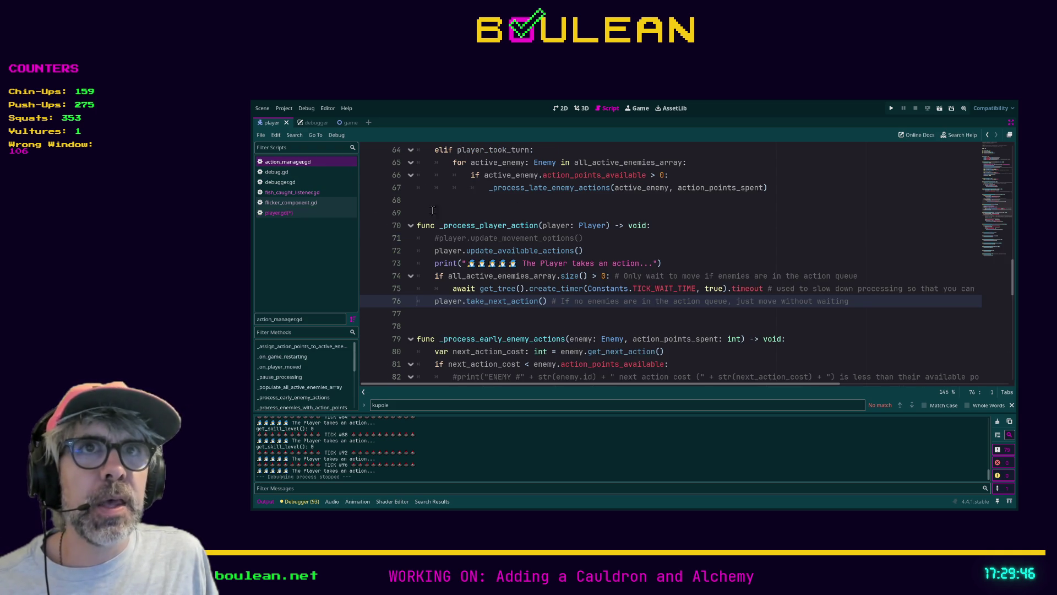
Step: Insert 'player.action_in_progress = true' as the first line of increment_actions
{"action": "scroll", "coordinate": [479, 232], "scroll_direction": "up", "scroll_amount": 9}
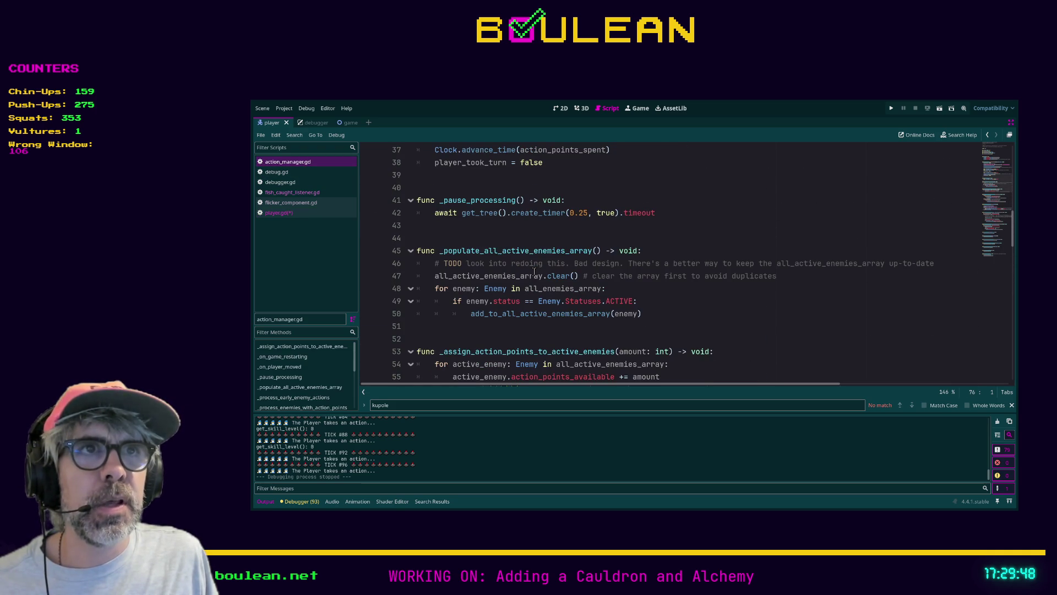
{"action": "scroll", "coordinate": [457, 235], "scroll_direction": "up", "scroll_amount": 8}
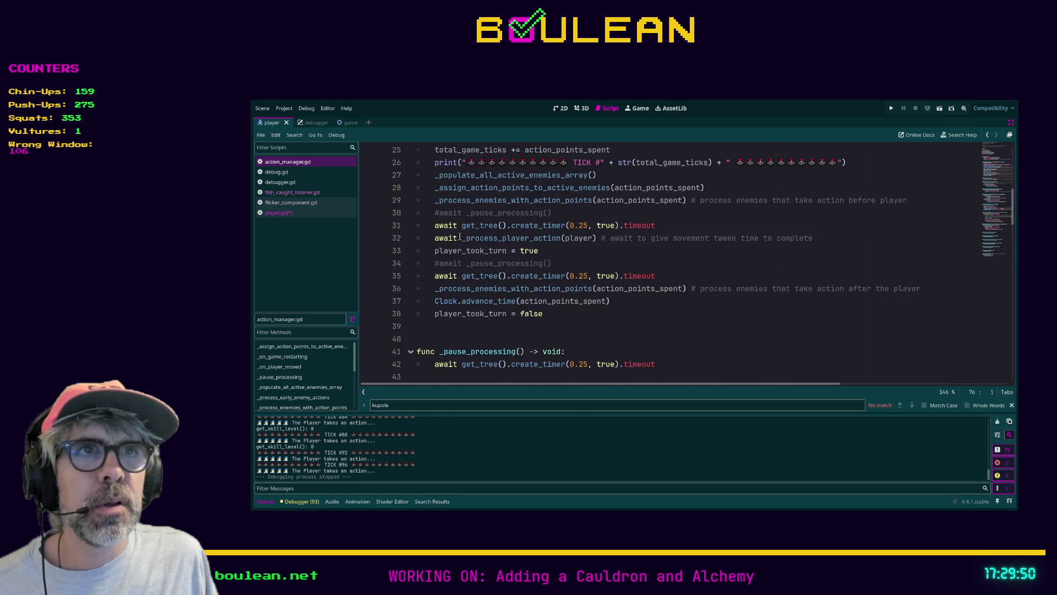
{"action": "scroll", "coordinate": [471, 256], "scroll_direction": "down", "scroll_amount": 2}
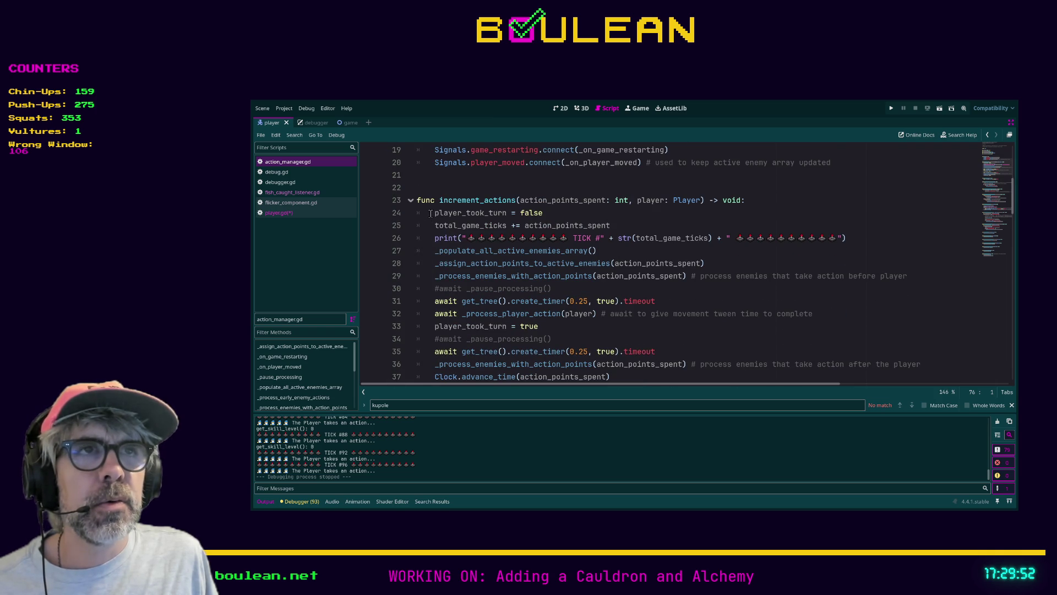
{"action": "left_click", "coordinate": [431, 214]}
{"action": "key", "text": "ctrl+shift+Return"}
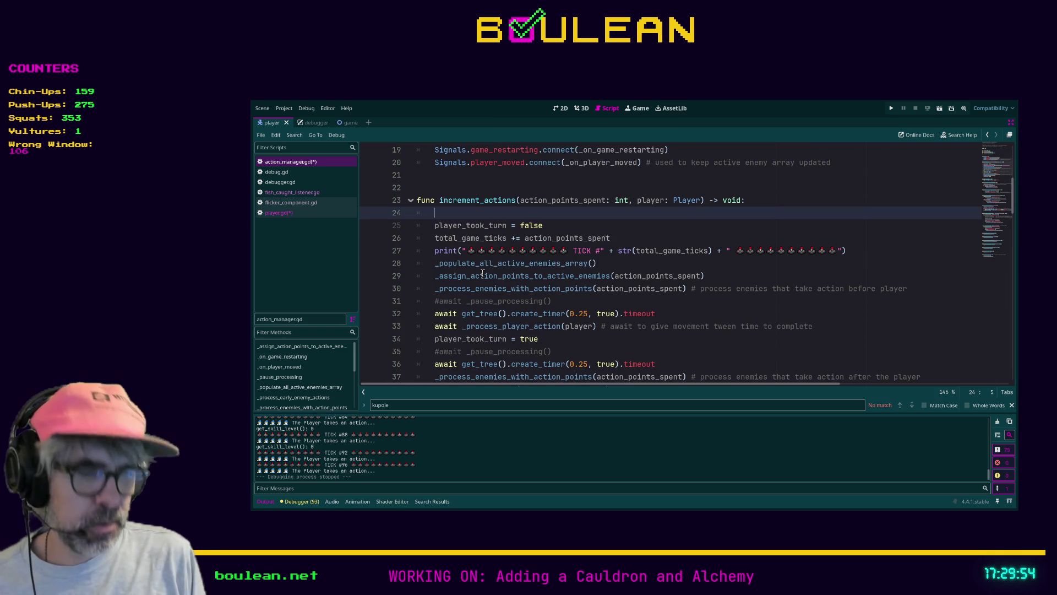
{"action": "type", "text": "player."}
{"action": "key", "text": "ctrl+v"}
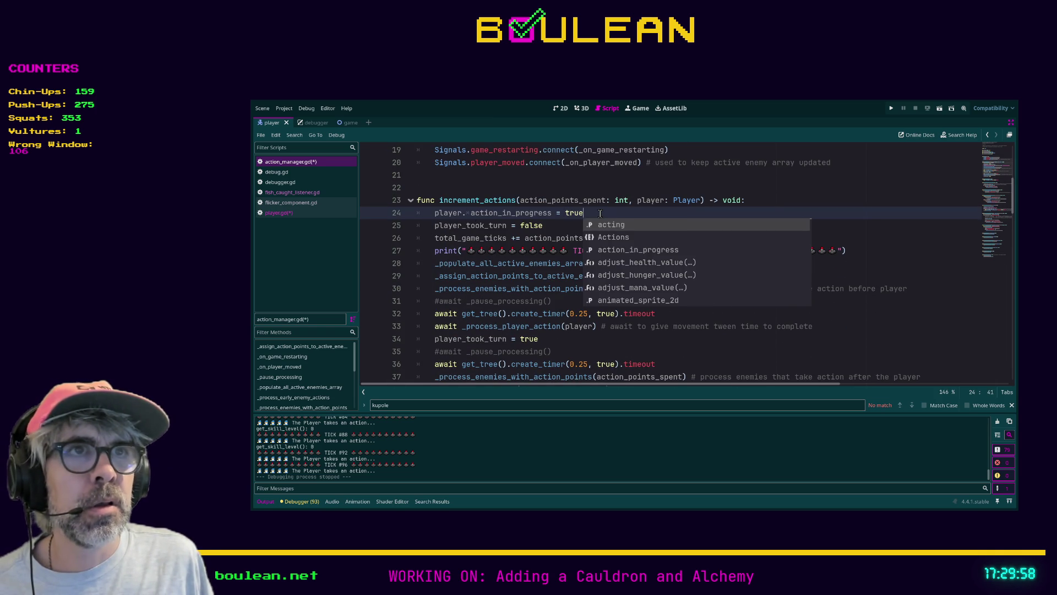
{"action": "key", "text": "Escape"}
{"action": "key", "text": "ctrl+z"}
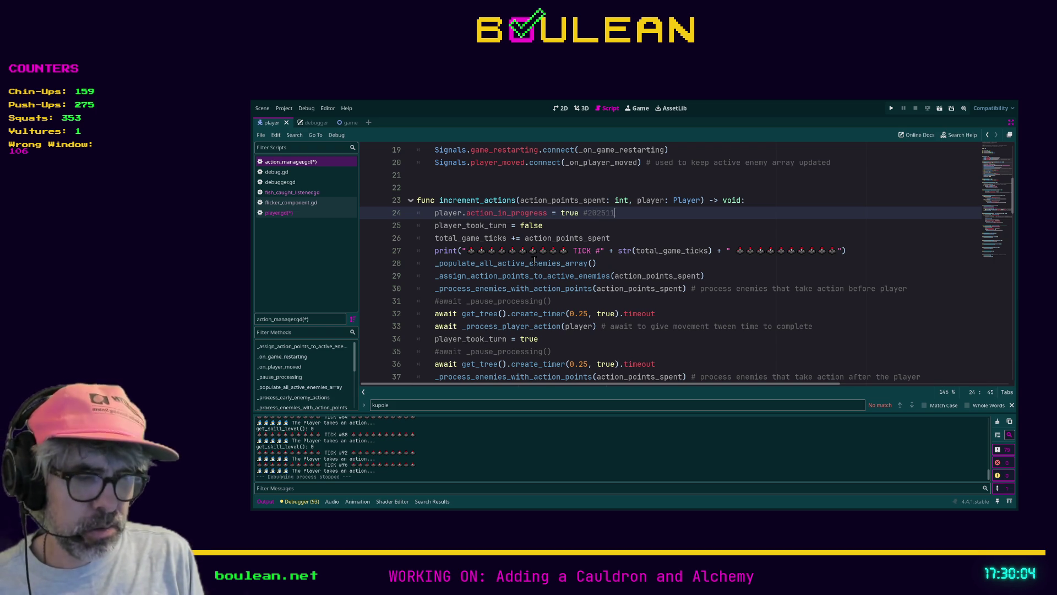
Step: Tag the new line with the comment #20251105 and save the scripts
{"action": "type", "text": "1"}
{"action": "left_click", "coordinate": [640, 302]}
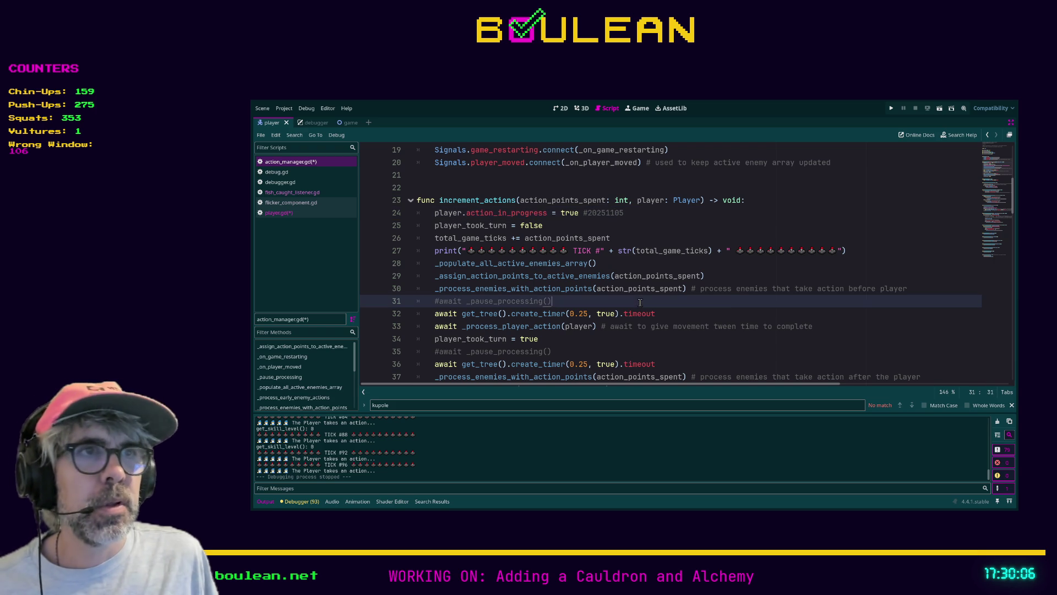
{"action": "key", "text": "ctrl+s"}
{"action": "scroll", "coordinate": [520, 217], "scroll_direction": "down", "scroll_amount": 2}
Step: Follow _process_player_action into player.gd's take_next_action, down to its action_in_progress = false reset near line 355
{"action": "scroll", "coordinate": [520, 217], "scroll_direction": "up", "scroll_amount": 1}
{"action": "scroll", "coordinate": [520, 217], "scroll_direction": "down", "scroll_amount": 3}
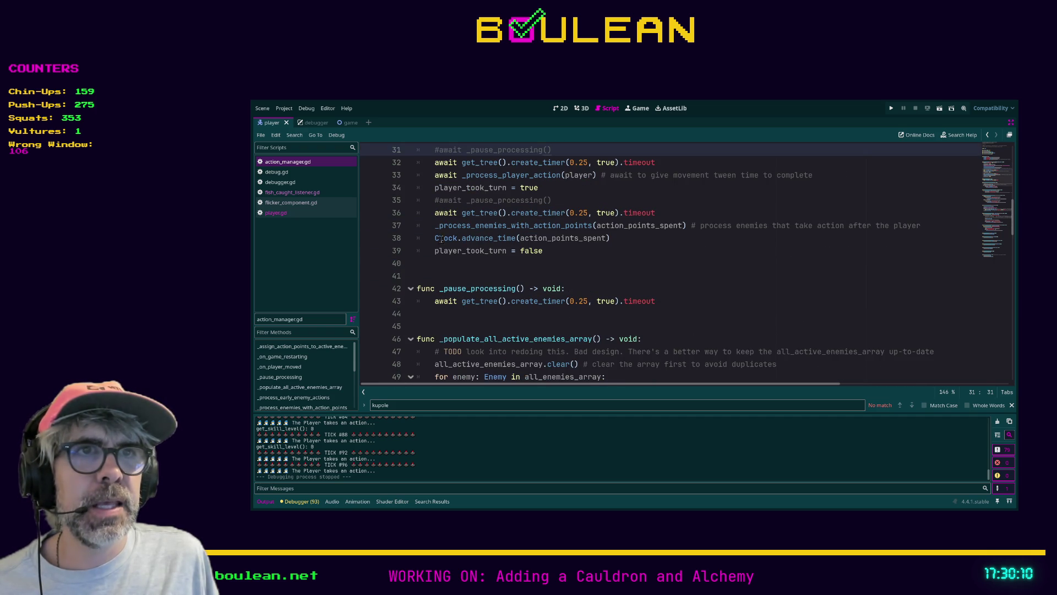
{"action": "scroll", "coordinate": [550, 253], "scroll_direction": "down", "scroll_amount": 2}
{"action": "scroll", "coordinate": [488, 246], "scroll_direction": "down", "scroll_amount": 4}
{"action": "scroll", "coordinate": [481, 243], "scroll_direction": "up", "scroll_amount": 6}
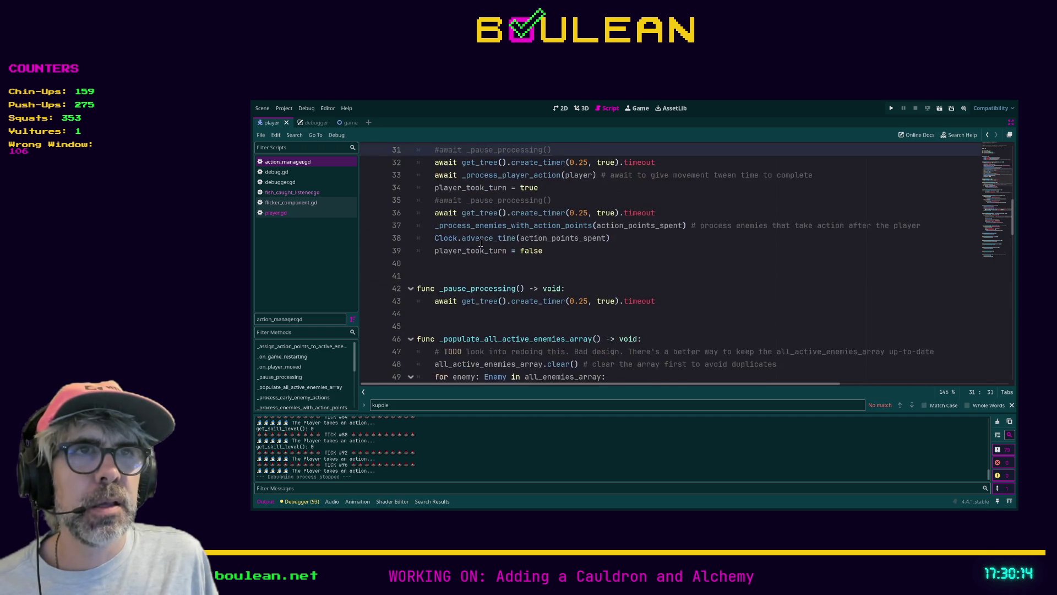
{"action": "scroll", "coordinate": [481, 243], "scroll_direction": "up", "scroll_amount": 2}
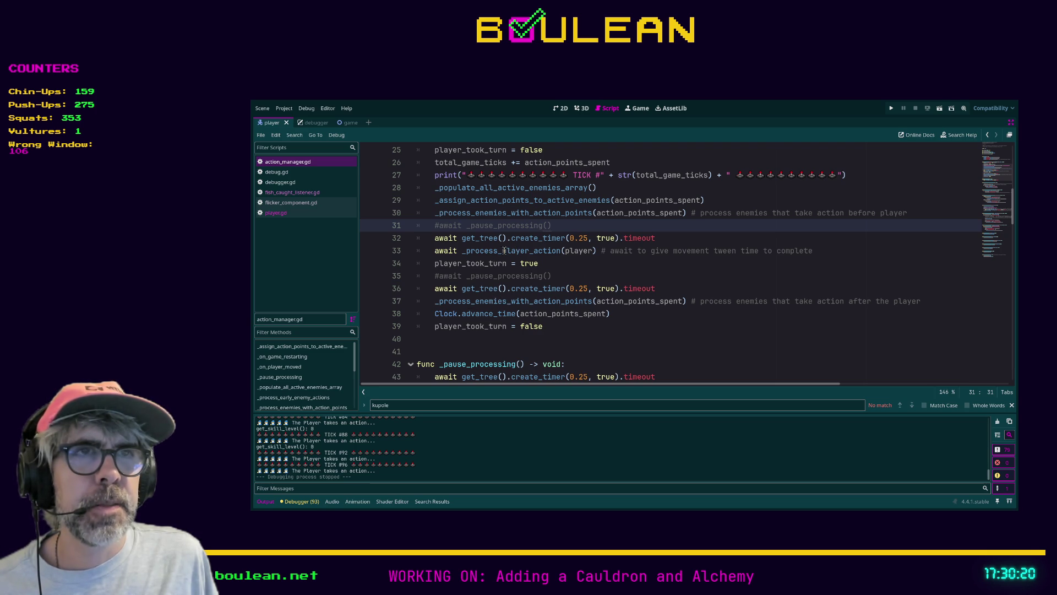
{"action": "key", "text": "ctrl"}
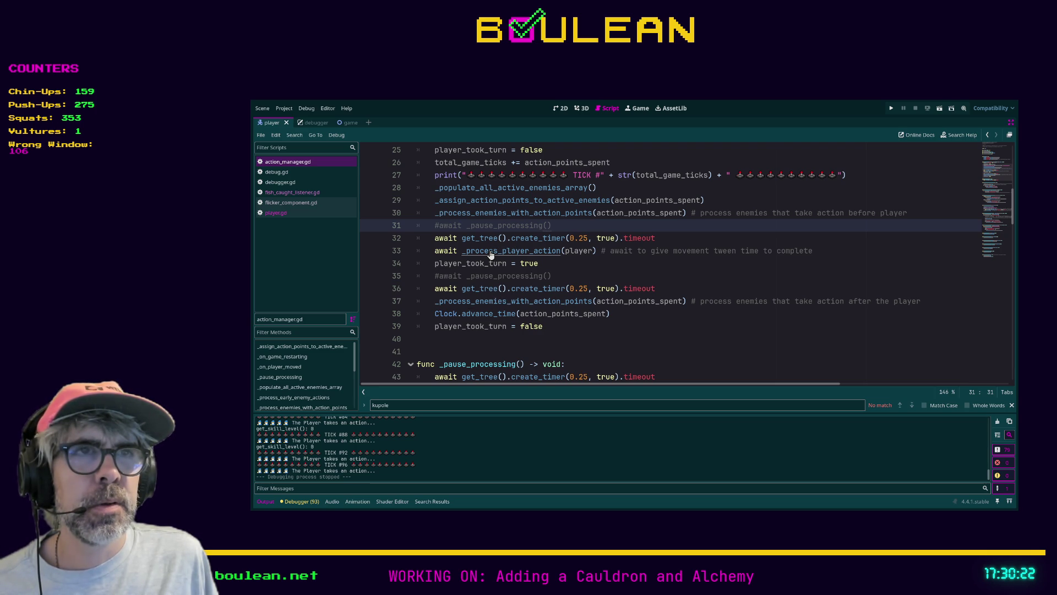
{"action": "left_click", "coordinate": [491, 252], "text": "ctrl"}
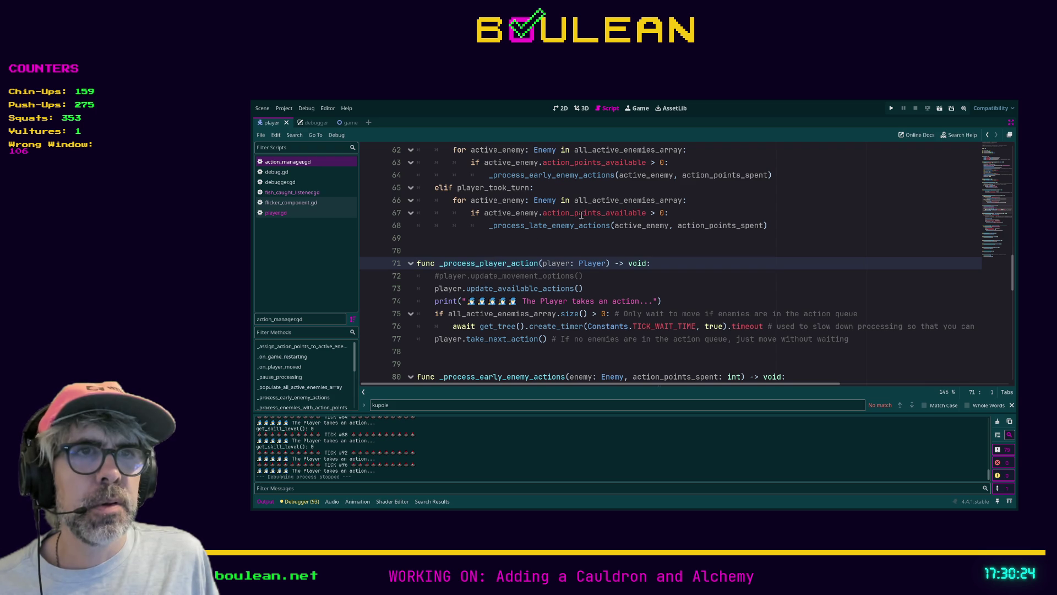
{"action": "left_click", "coordinate": [506, 340], "text": "ctrl"}
{"action": "scroll", "coordinate": [497, 248], "scroll_direction": "down", "scroll_amount": 7}
{"action": "scroll", "coordinate": [497, 248], "scroll_direction": "down", "scroll_amount": 2}
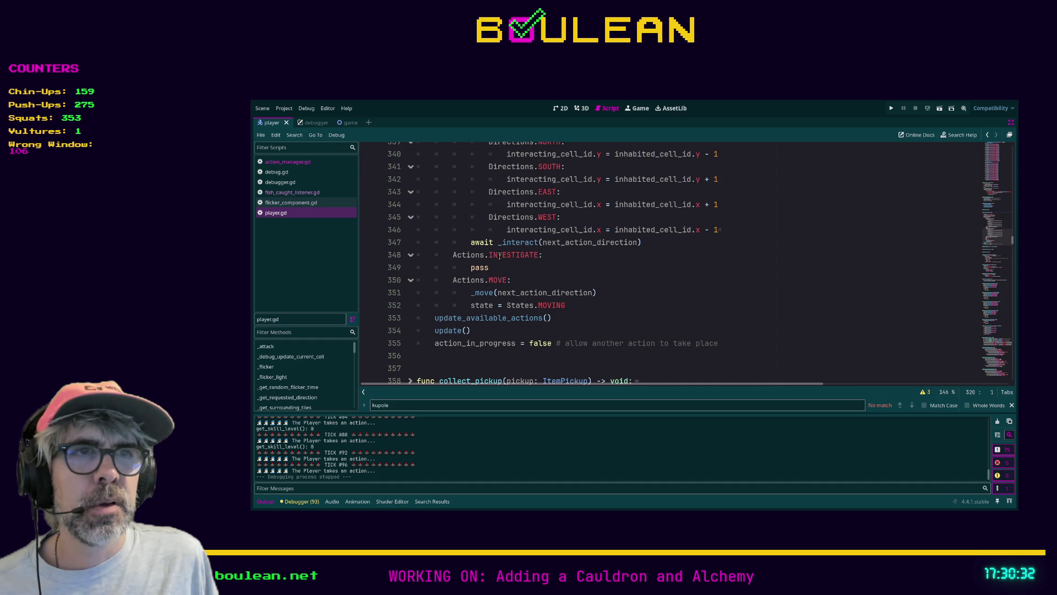
Step: Delete the blank line 321 at the top of take_next_action and save player.gd
{"action": "left_click", "coordinate": [552, 343]}
{"action": "left_click_drag", "start_coordinate": [551, 343], "coordinate": [433, 344]}
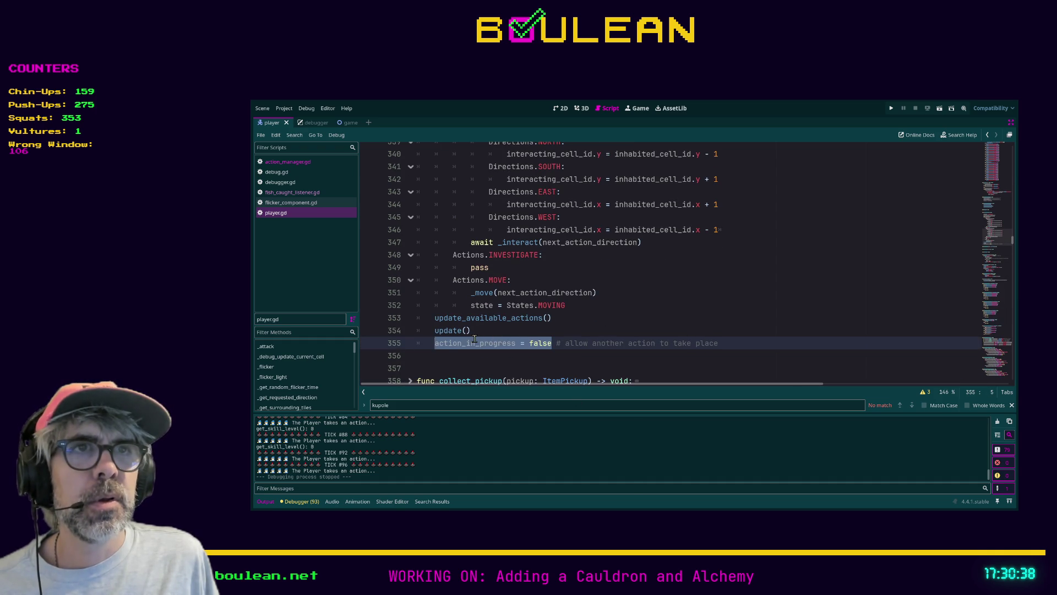
{"action": "scroll", "coordinate": [475, 339], "scroll_direction": "up", "scroll_amount": 8}
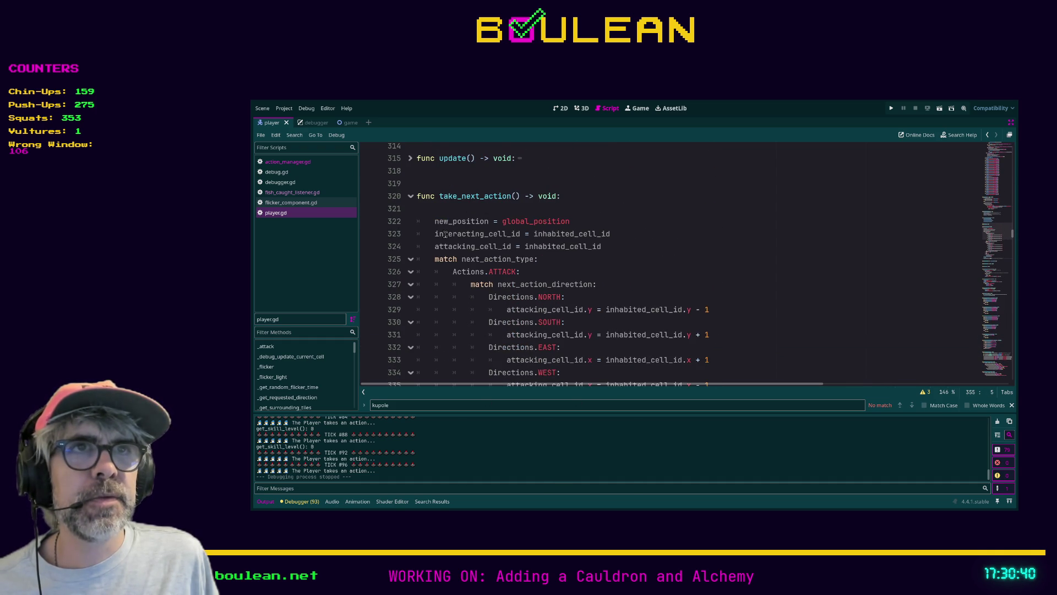
{"action": "left_click", "coordinate": [447, 208]}
{"action": "key", "text": "BackSpace"}
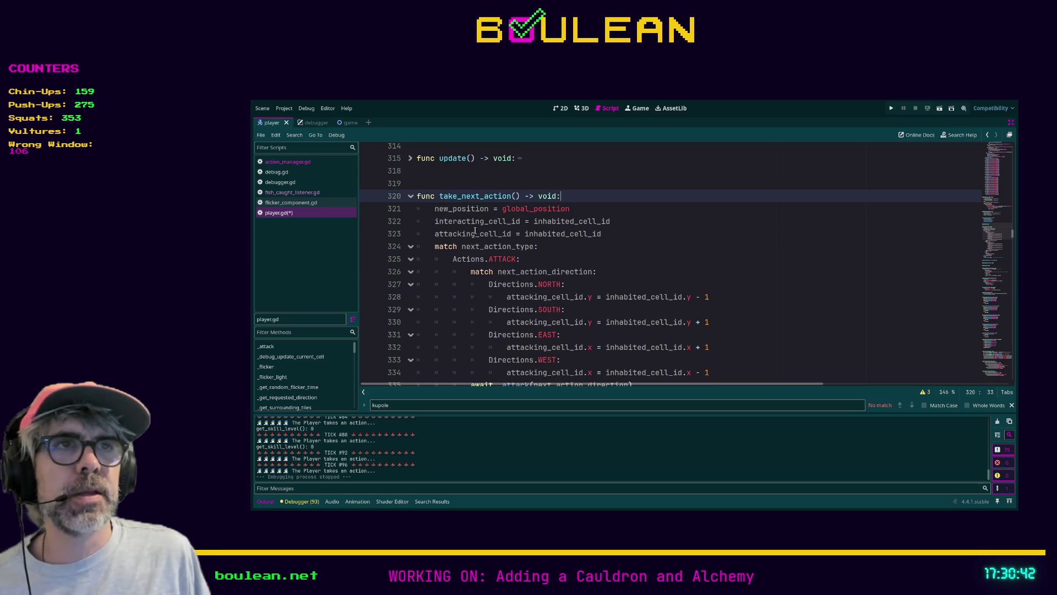
{"action": "left_click", "coordinate": [633, 271]}
{"action": "key", "text": "ctrl+s"}
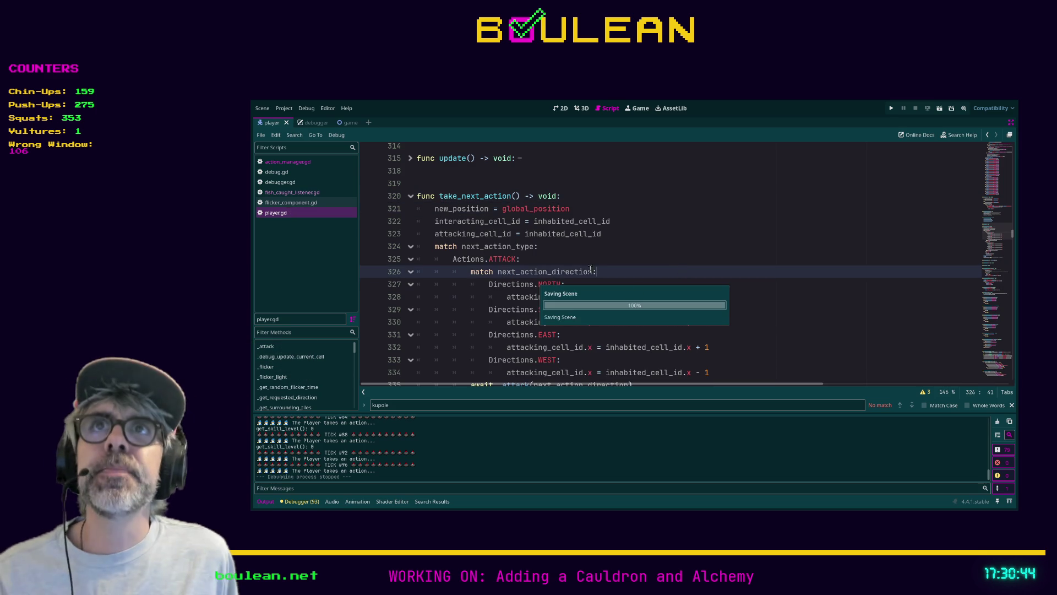
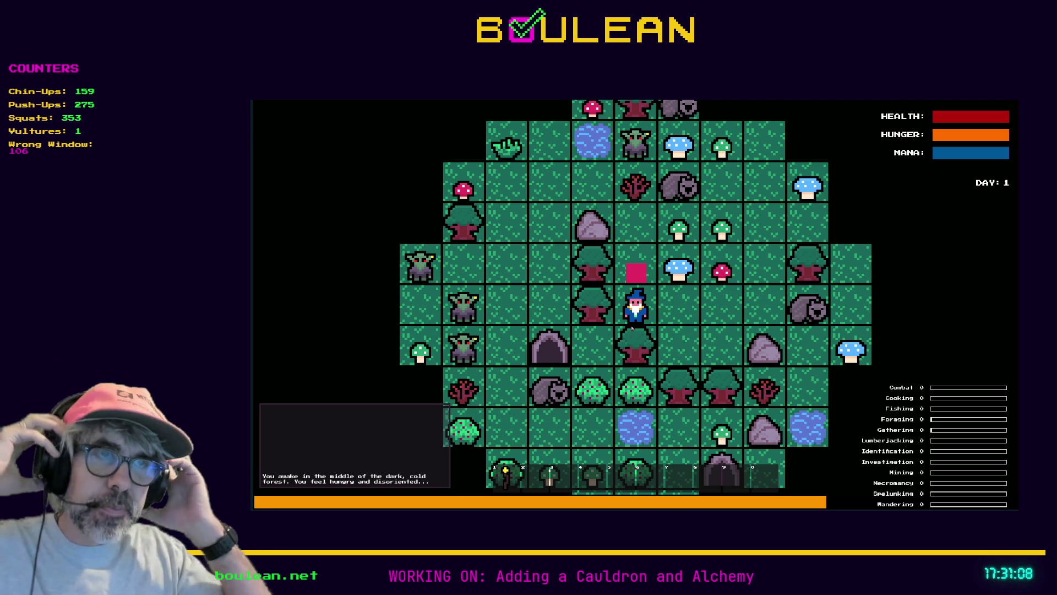
Step: Light the wizard's torch with key 1 and walk him three cells east as night falls
{"action": "key", "text": "1"}
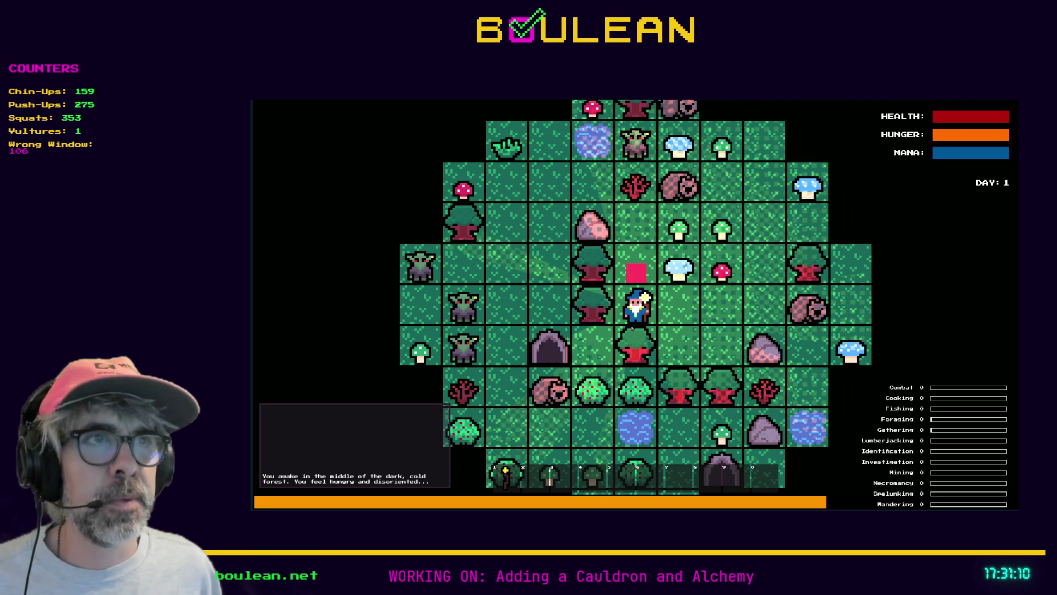
{"action": "key", "text": "Right"}
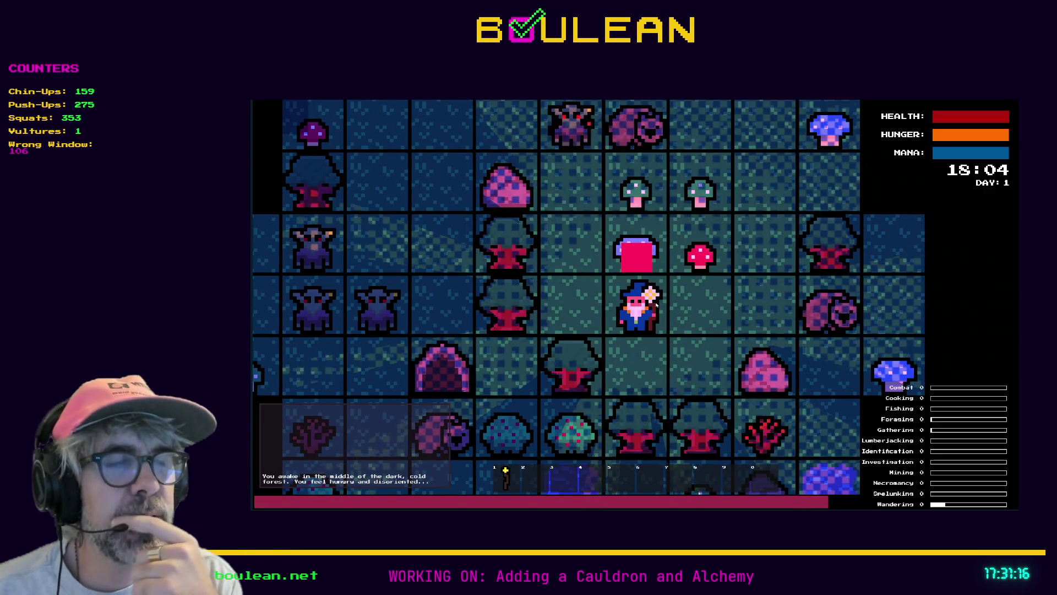
{"action": "key", "text": "Right"}
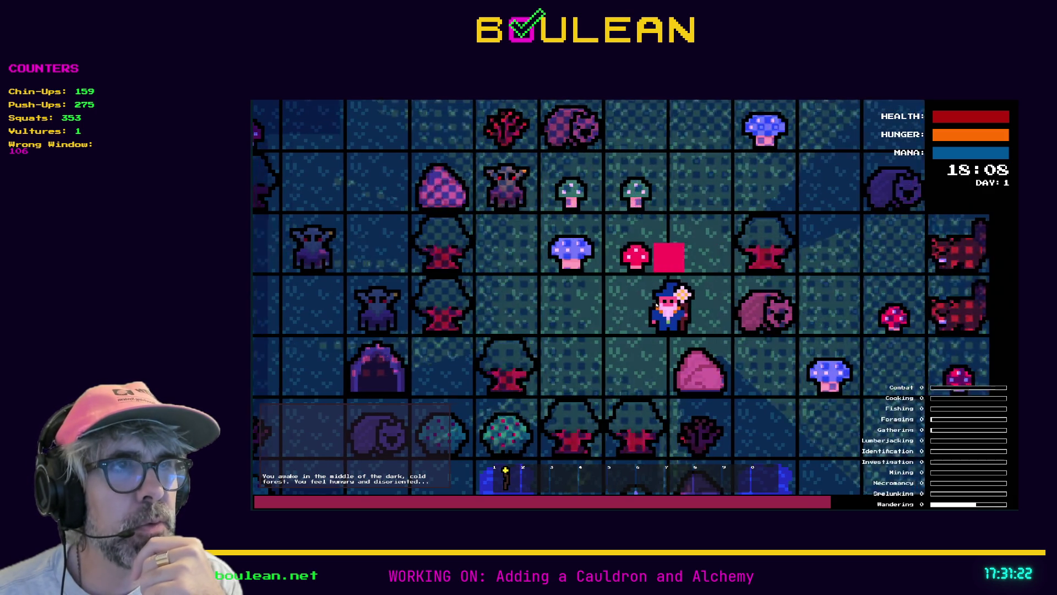
{"action": "key", "text": "Right"}
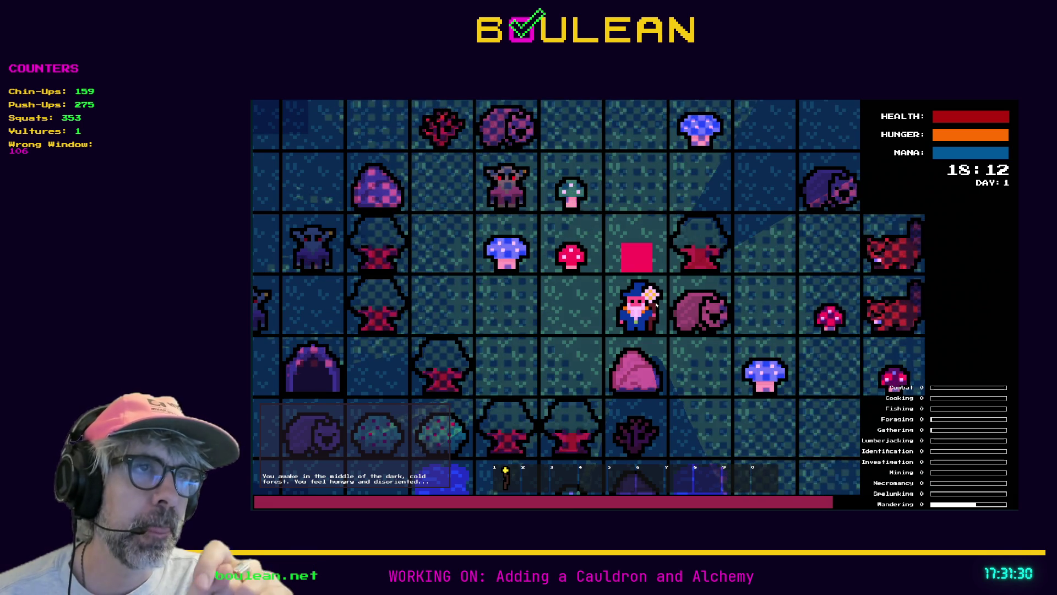
{"action": "scroll", "coordinate": [656, 304], "scroll_direction": "down", "scroll_amount": 1}
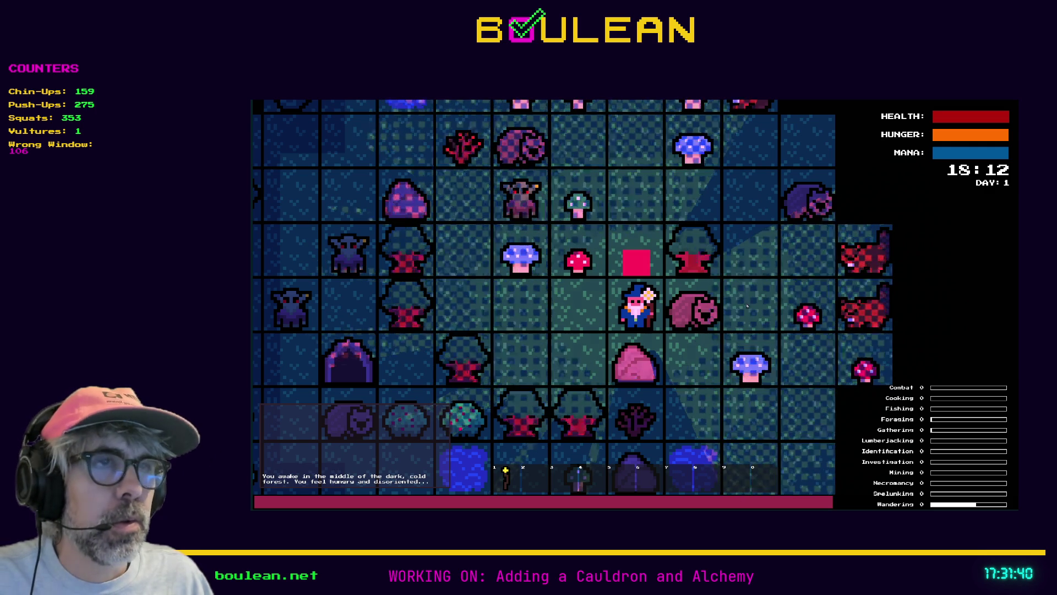
{"action": "scroll", "coordinate": [705, 249], "scroll_direction": "down", "scroll_amount": 1}
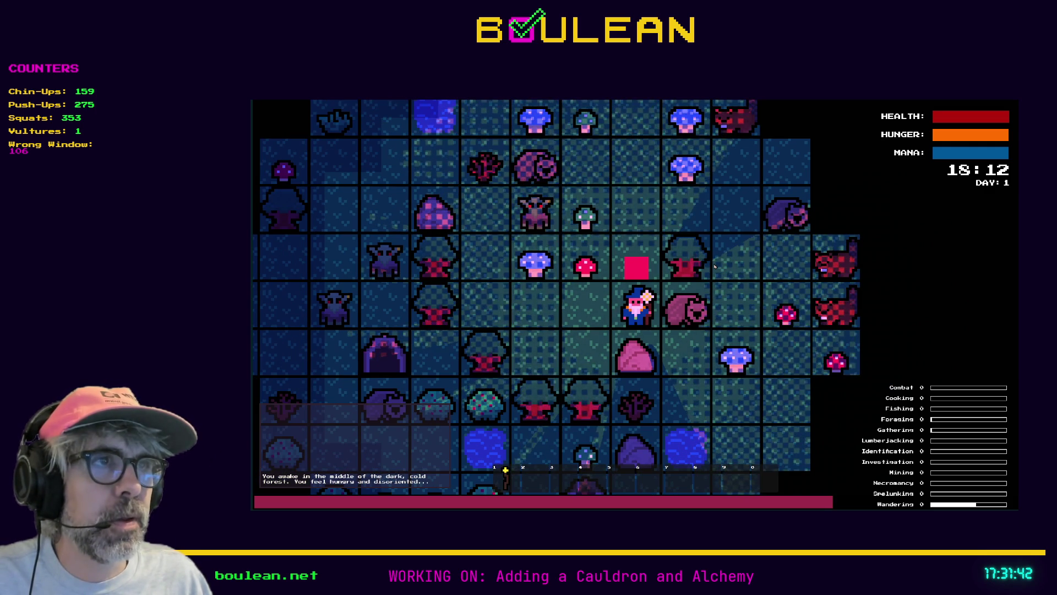
Step: Walk the wizard two tiles north, then two tiles east
{"action": "key", "text": "Up"}
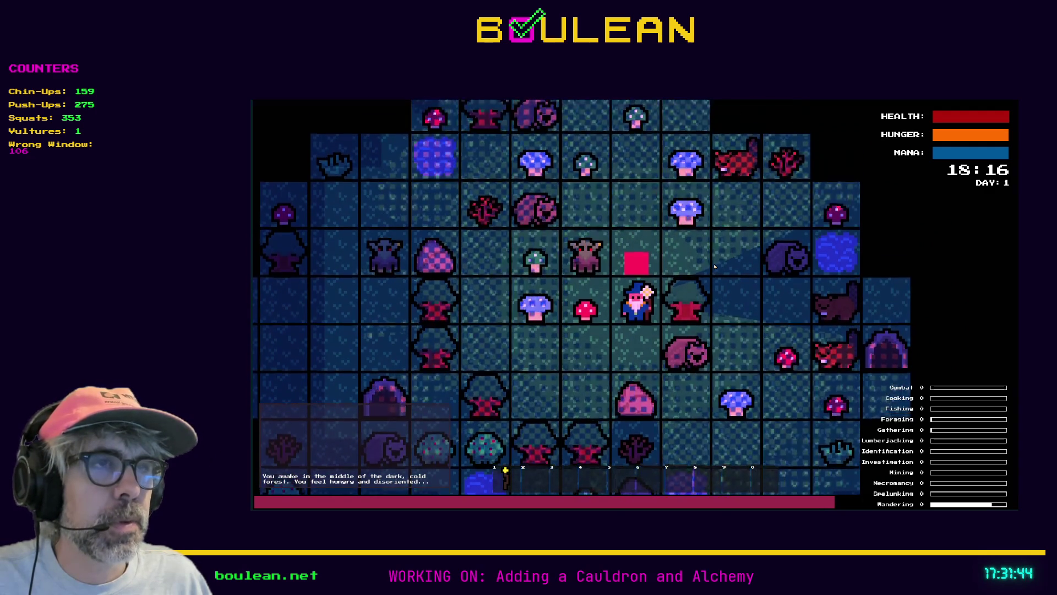
{"action": "key", "text": "Up"}
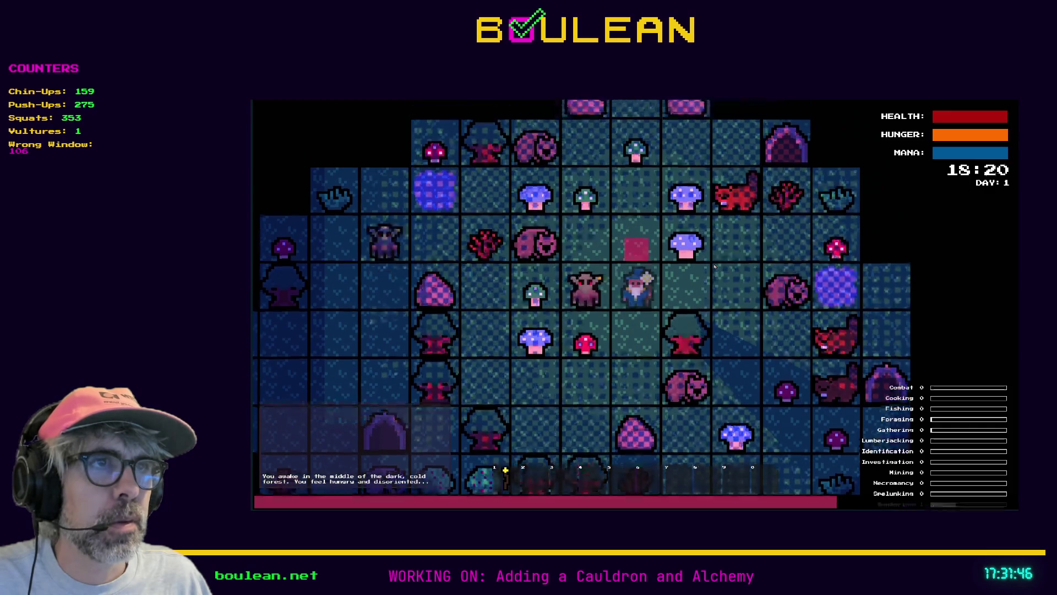
{"action": "scroll", "coordinate": [714, 266], "scroll_direction": "up", "scroll_amount": 3}
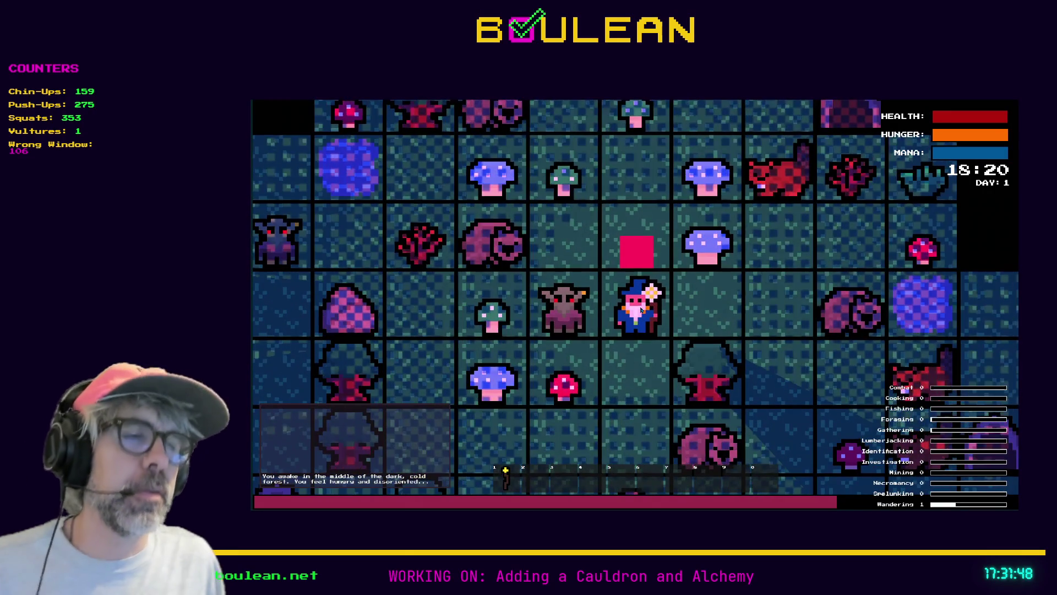
{"action": "key", "text": "Right"}
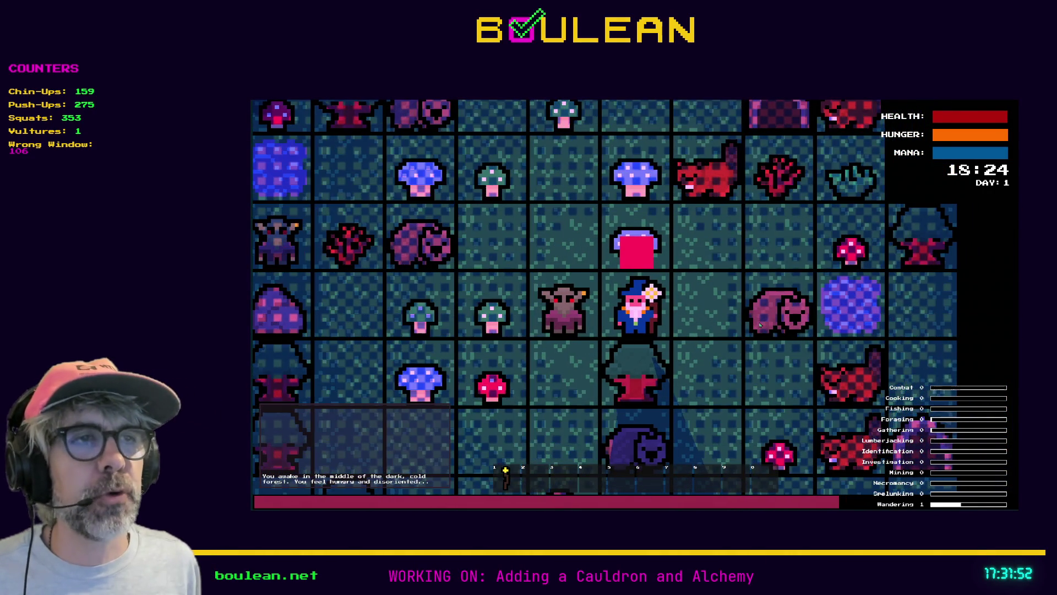
{"action": "key", "text": "Right"}
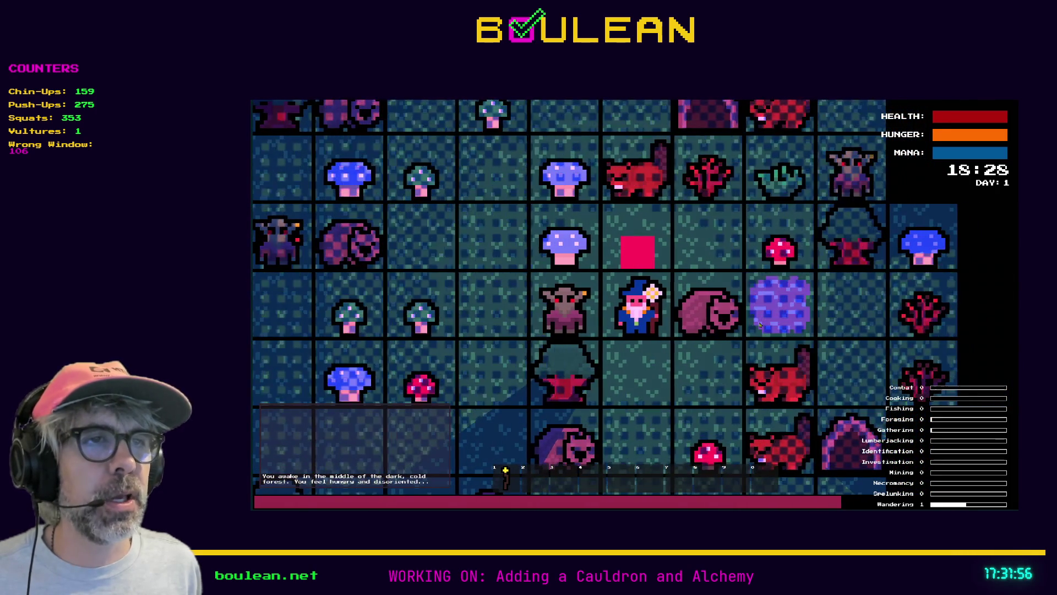
Step: Walk him three tiles south, one east, one west and one north, then stop the game with Escape
{"action": "key", "text": "Down"}
{"action": "key", "text": "Down"}
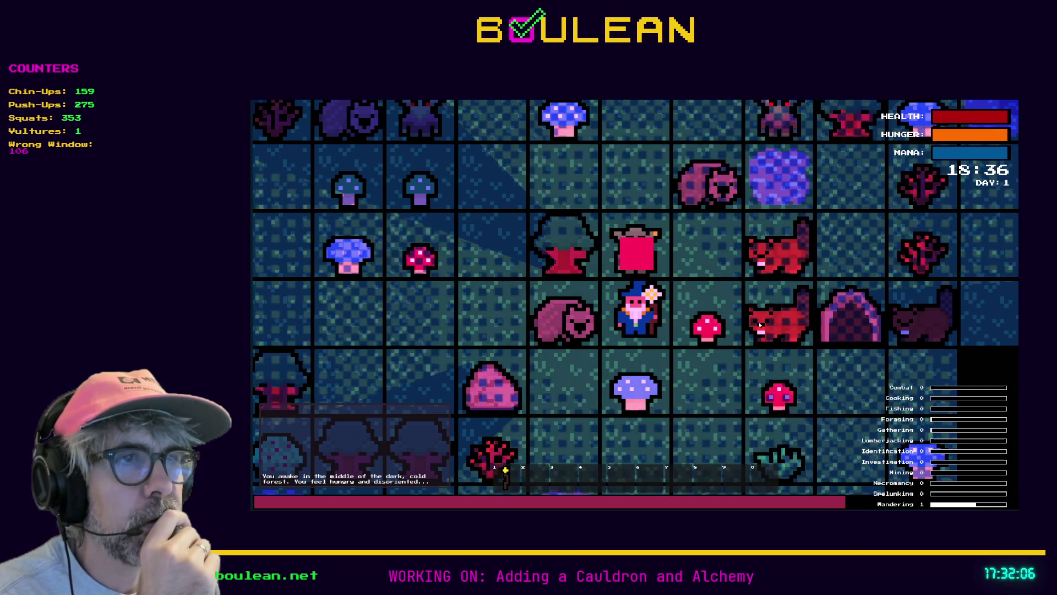
{"action": "key", "text": "Down"}
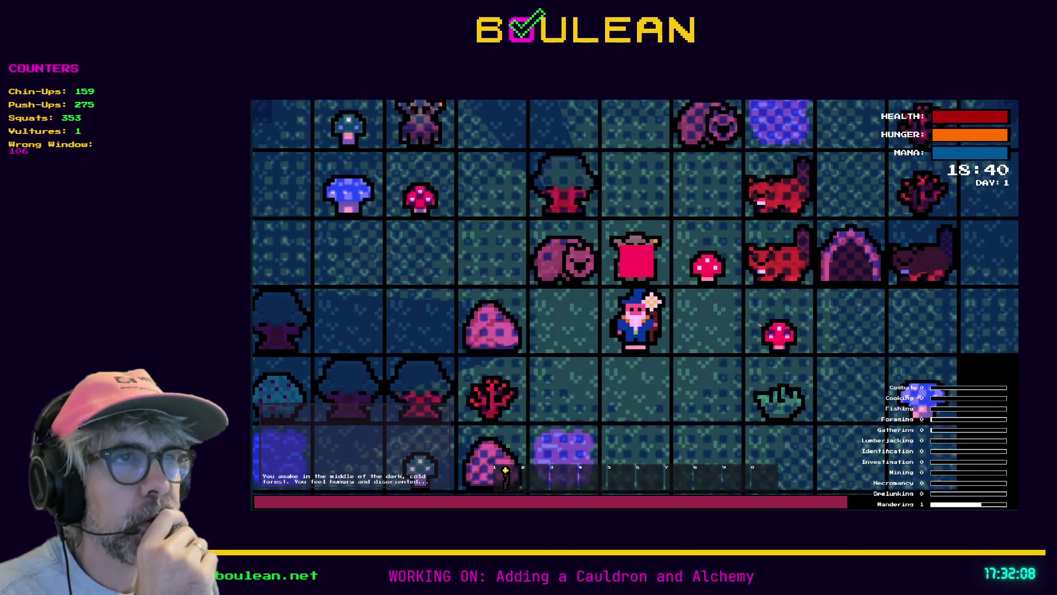
{"action": "key", "text": "Down"}
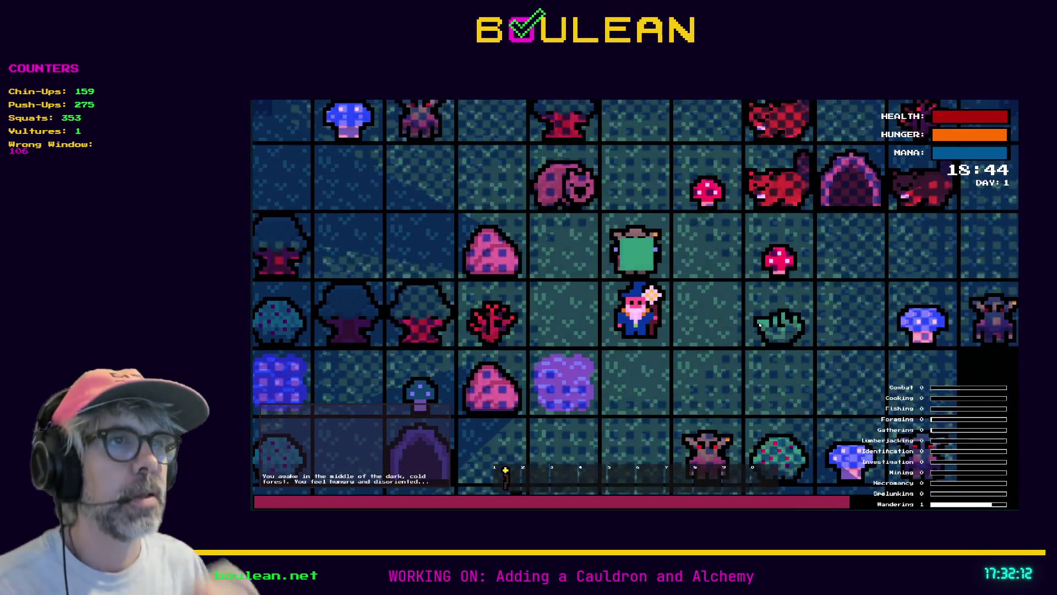
{"action": "key", "text": "Right"}
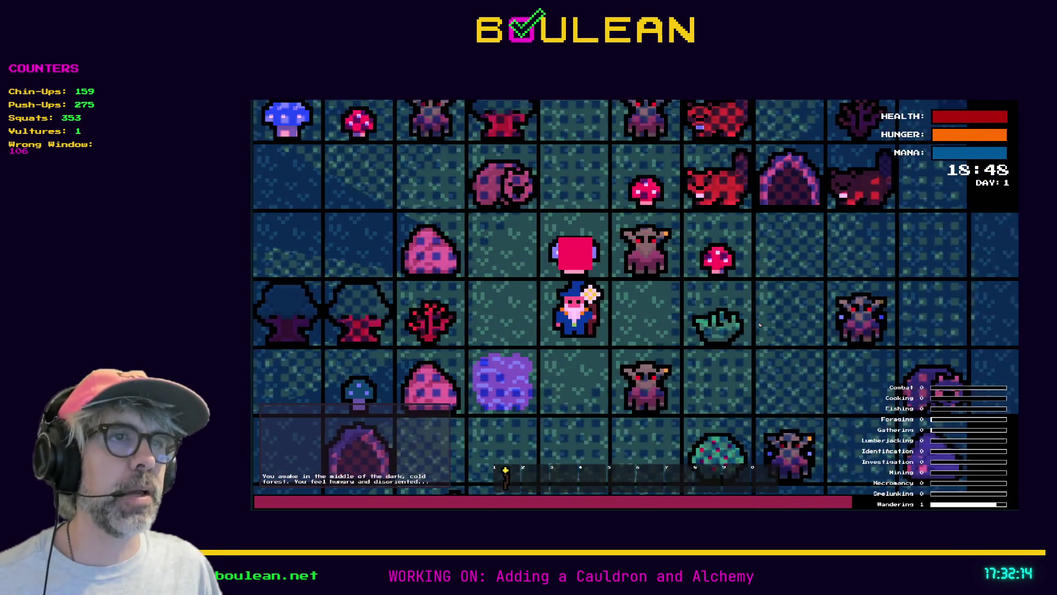
{"action": "key", "text": "Left"}
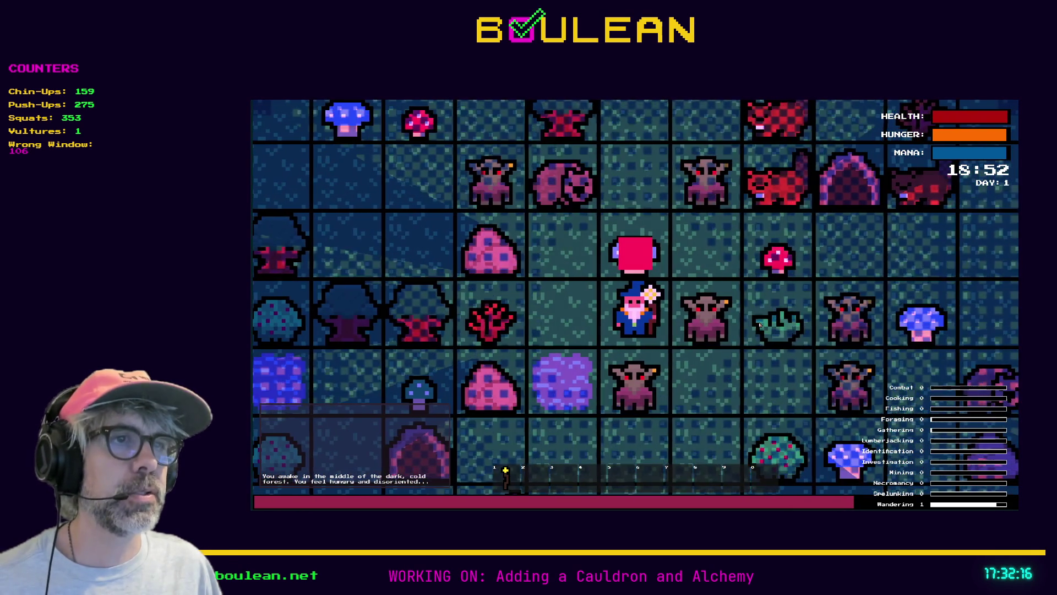
{"action": "key", "text": "Up"}
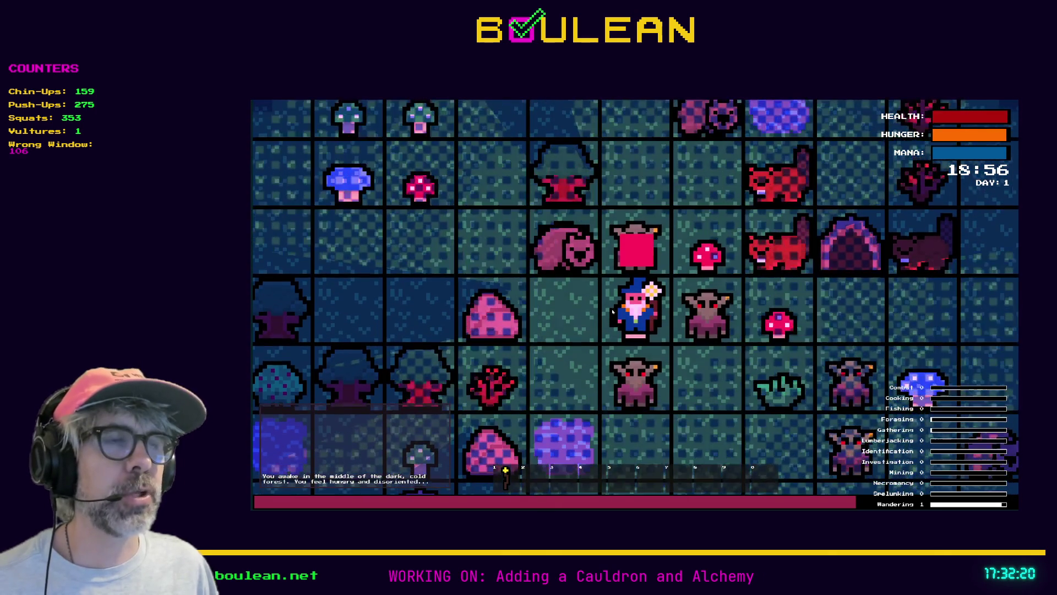
{"action": "key", "text": "Escape"}
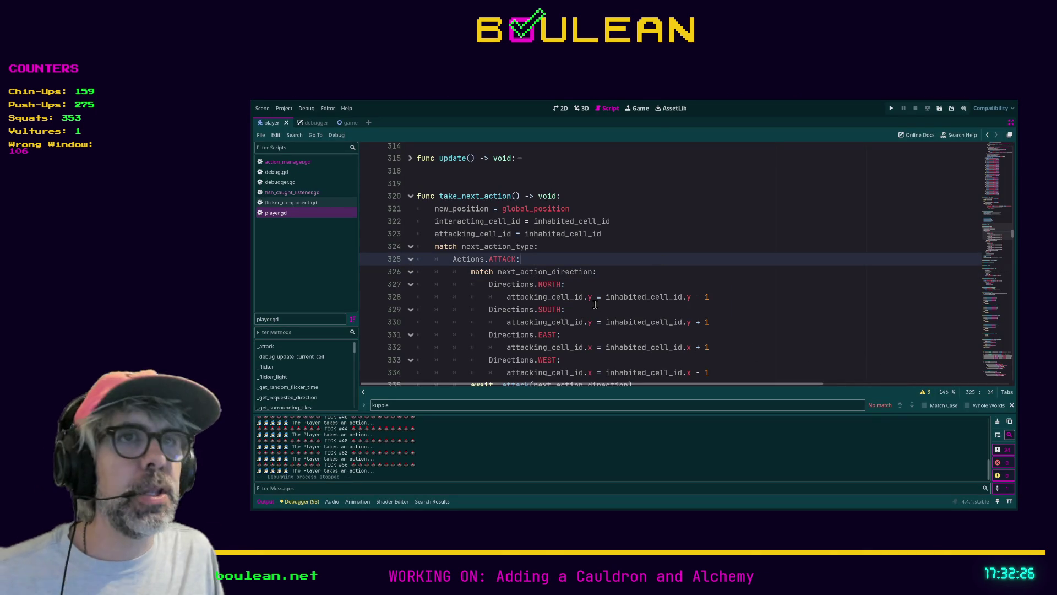
Step: Open action_manager.gd and examine line 24 in increment_actions
{"action": "scroll", "coordinate": [513, 252], "scroll_direction": "up", "scroll_amount": 2}
{"action": "left_click", "coordinate": [287, 162]}
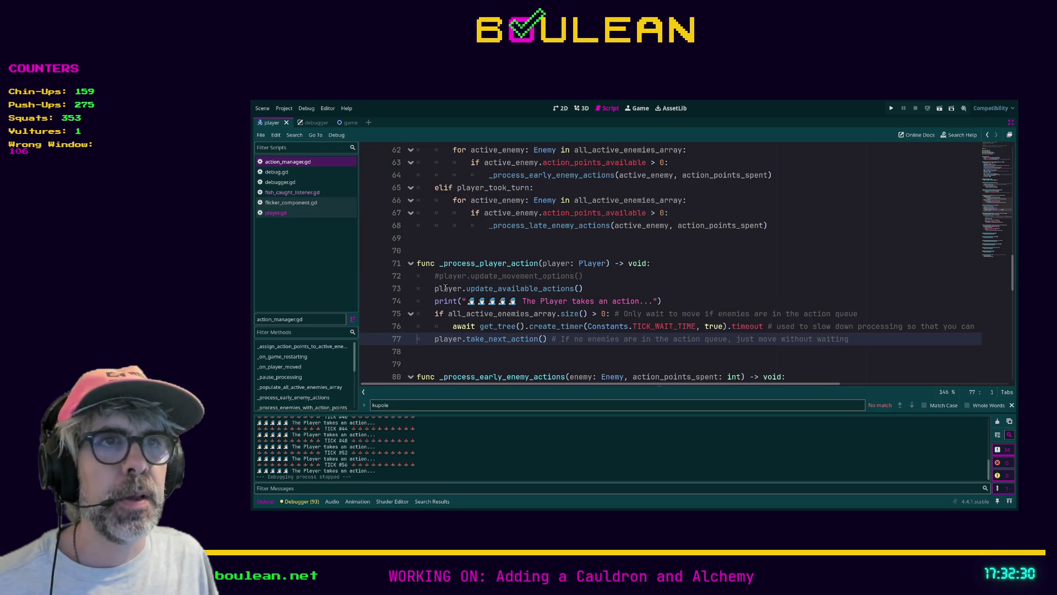
{"action": "scroll", "coordinate": [489, 285], "scroll_direction": "down", "scroll_amount": 1}
{"action": "scroll", "coordinate": [488, 285], "scroll_direction": "up", "scroll_amount": 6}
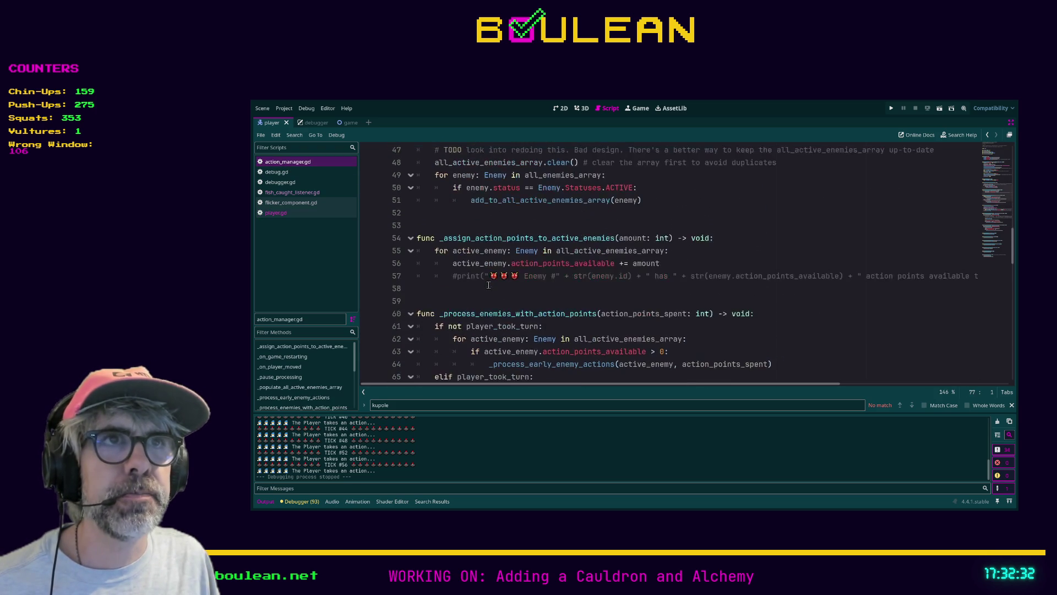
{"action": "scroll", "coordinate": [552, 335], "scroll_direction": "up", "scroll_amount": 5}
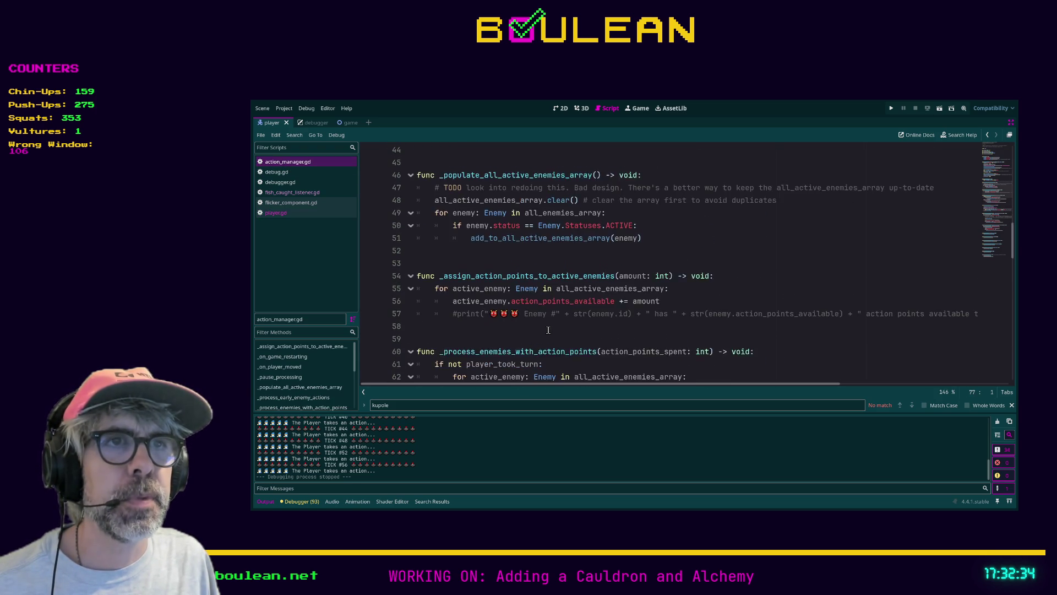
{"action": "scroll", "coordinate": [549, 330], "scroll_direction": "up", "scroll_amount": 4}
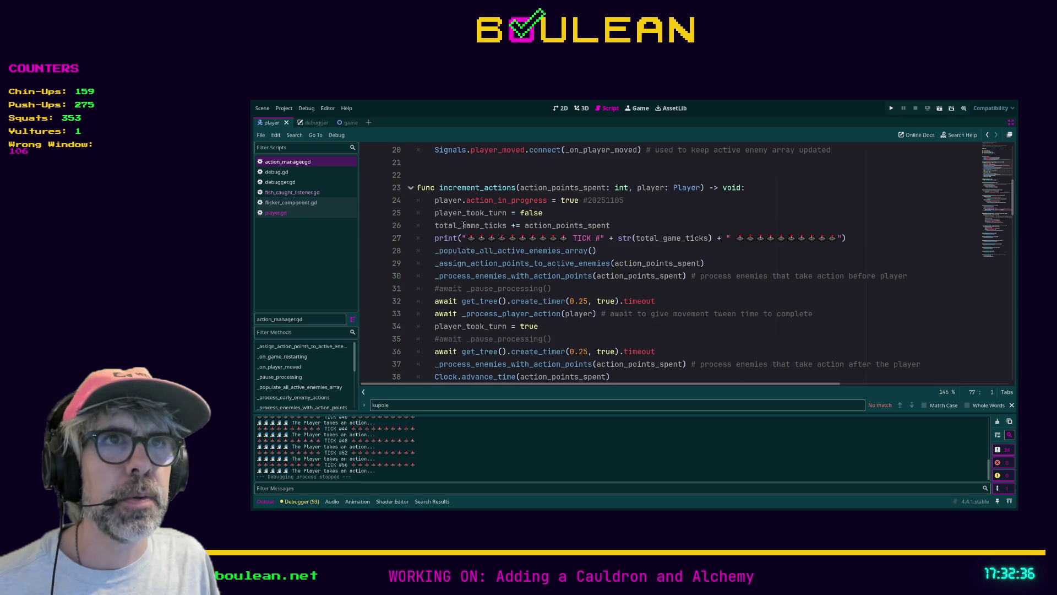
{"action": "left_click", "coordinate": [431, 200]}
{"action": "left_click_drag", "start_coordinate": [432, 200], "coordinate": [654, 202]}
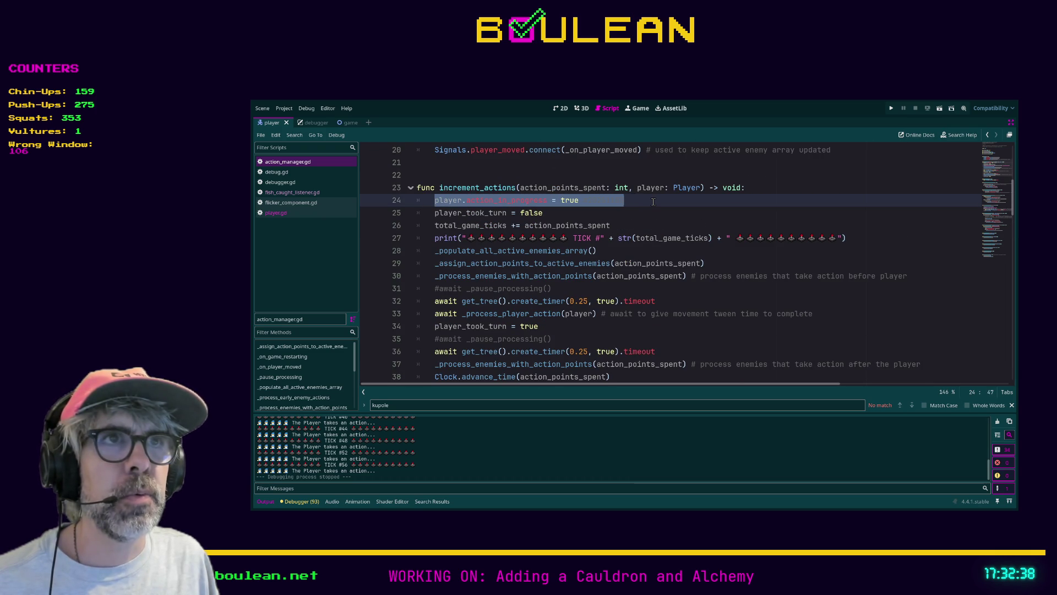
{"action": "left_click", "coordinate": [624, 200]}
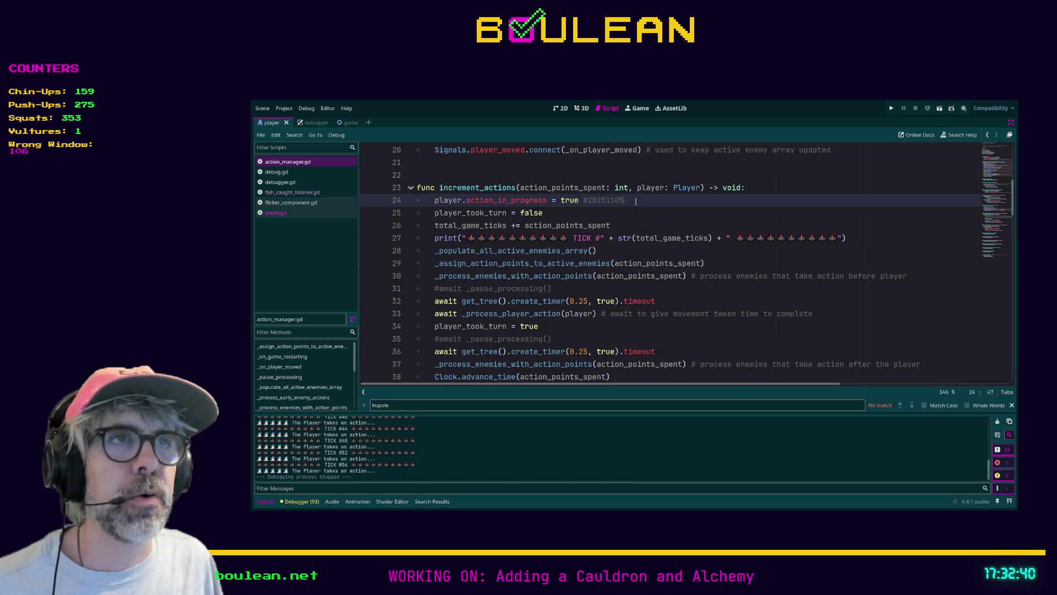
{"action": "mouse_move", "coordinate": [626, 200]}
{"action": "left_mouse_down"}
{"action": "mouse_move", "coordinate": [441, 188]}
{"action": "mouse_move", "coordinate": [424, 202]}
{"action": "left_mouse_up"}
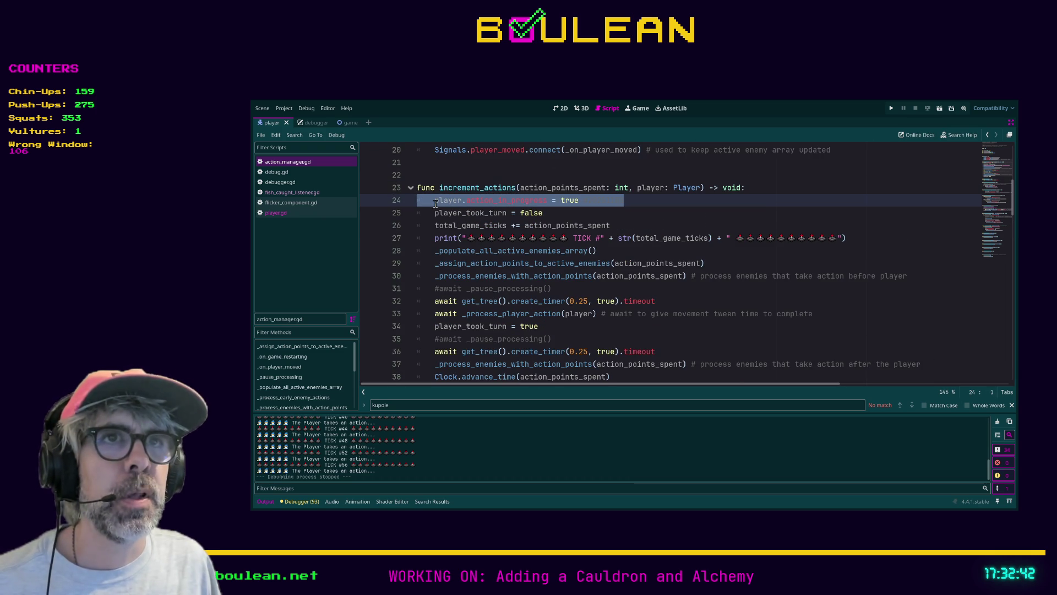
{"action": "left_click", "coordinate": [436, 201]}
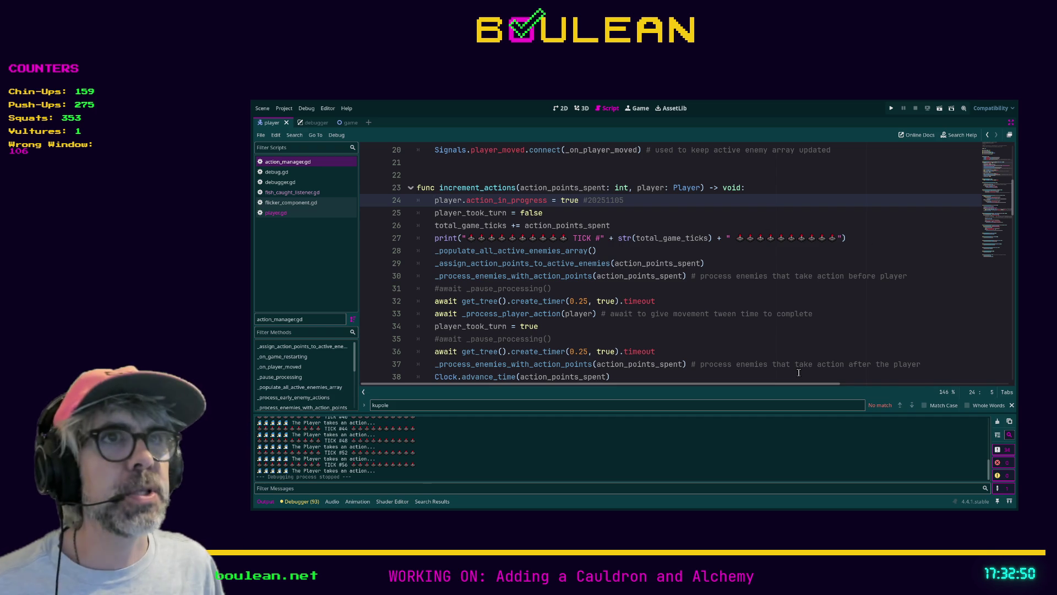
Step: Delete the player.action_in_progress = true assignment from increment_actions and return to player.gd
{"action": "scroll", "coordinate": [674, 238], "scroll_direction": "up", "scroll_amount": 2}
{"action": "left_click", "coordinate": [630, 276], "text": "shift"}
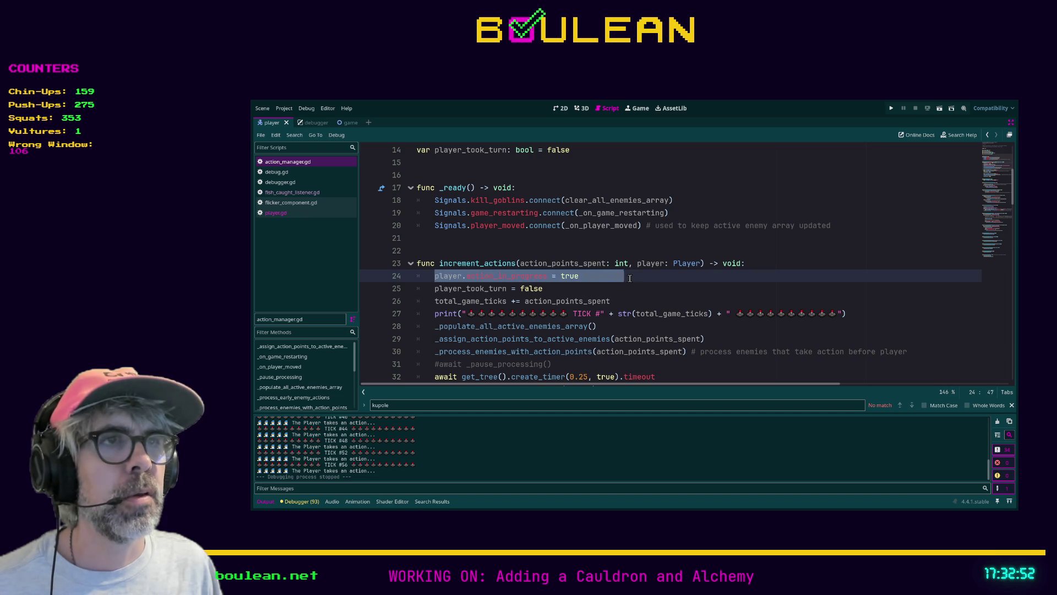
{"action": "key", "text": "BackSpace"}
{"action": "key", "text": "BackSpace"}
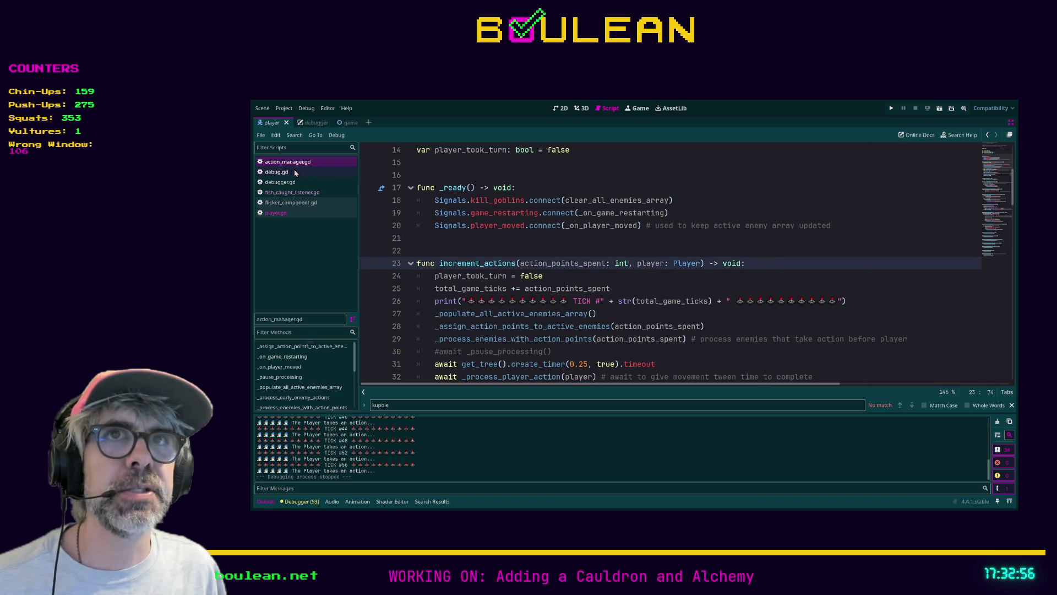
{"action": "left_click", "coordinate": [275, 213]}
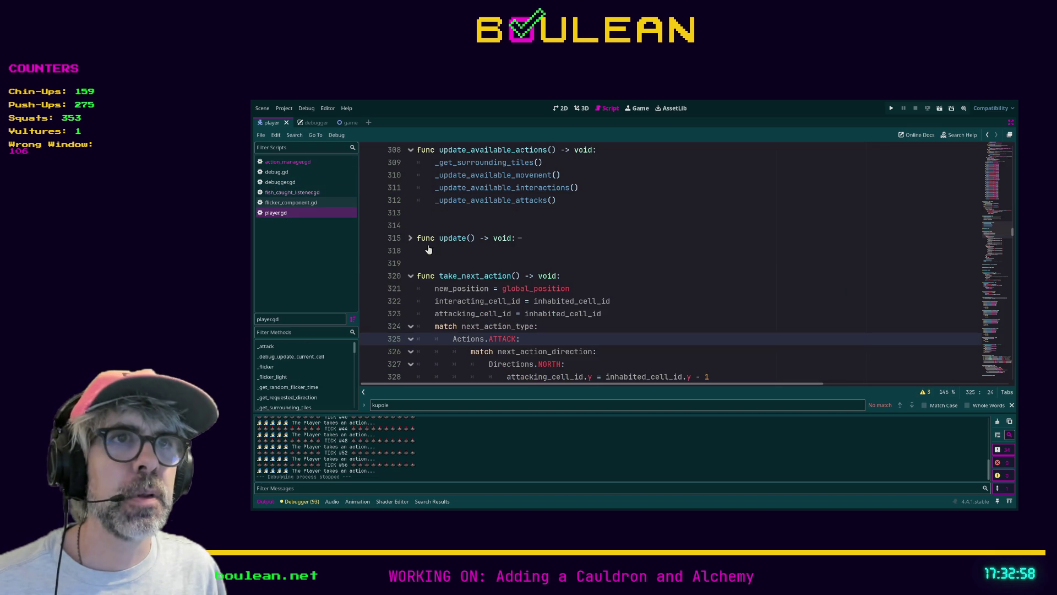
Step: Paste 'action_in_progress = true #20251105' above the request variables in _input and save
{"action": "left_click", "coordinate": [575, 274]}
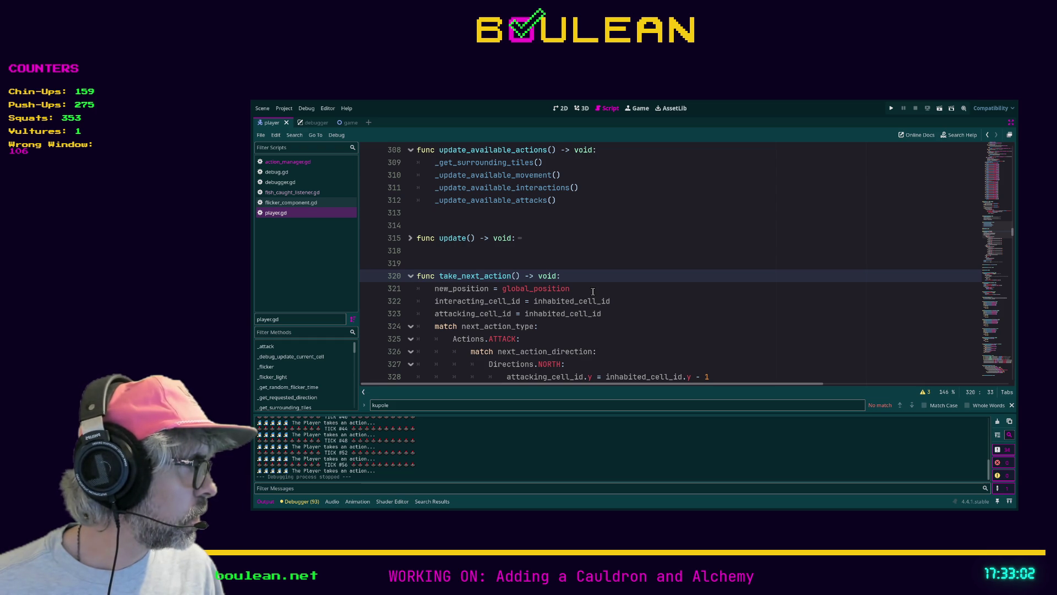
{"action": "scroll", "coordinate": [593, 291], "scroll_direction": "up", "scroll_amount": 15}
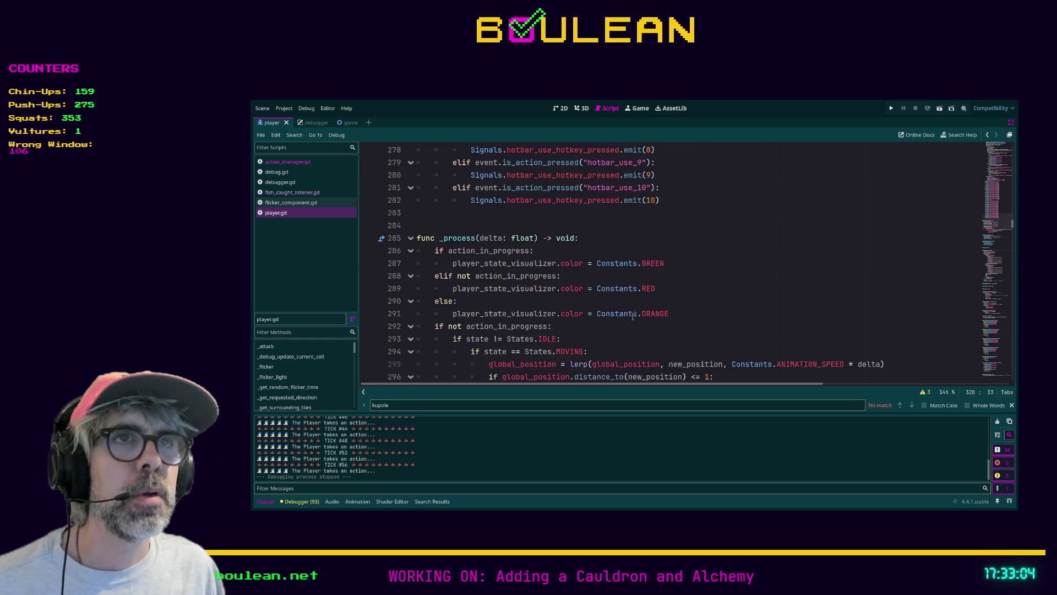
{"action": "scroll", "coordinate": [652, 320], "scroll_direction": "up", "scroll_amount": 20}
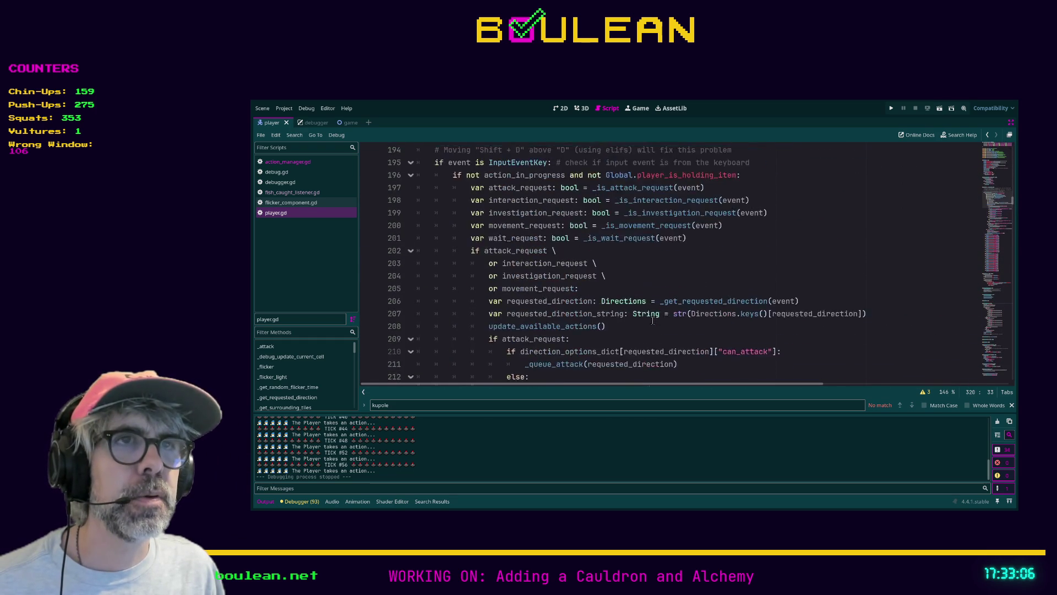
{"action": "scroll", "coordinate": [652, 319], "scroll_direction": "down", "scroll_amount": 1}
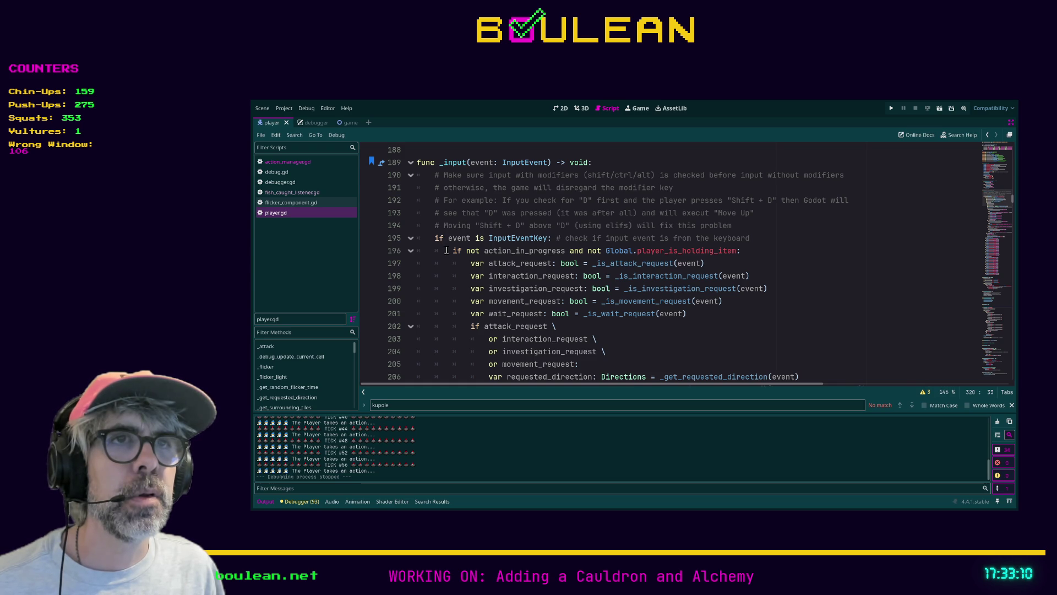
{"action": "scroll", "coordinate": [448, 243], "scroll_direction": "down", "scroll_amount": 1}
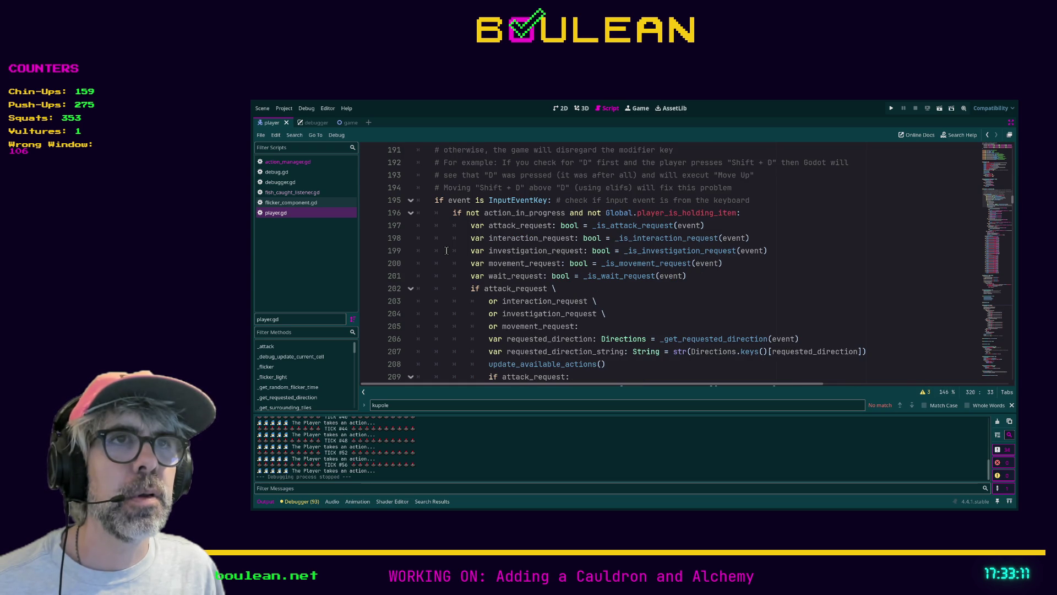
{"action": "left_click", "coordinate": [469, 225]}
{"action": "key", "text": "Return"}
{"action": "key", "text": "Up"}
{"action": "type", "text": "player.action_in_progress = true #20251105"}
{"action": "key", "text": "ctrl+s"}
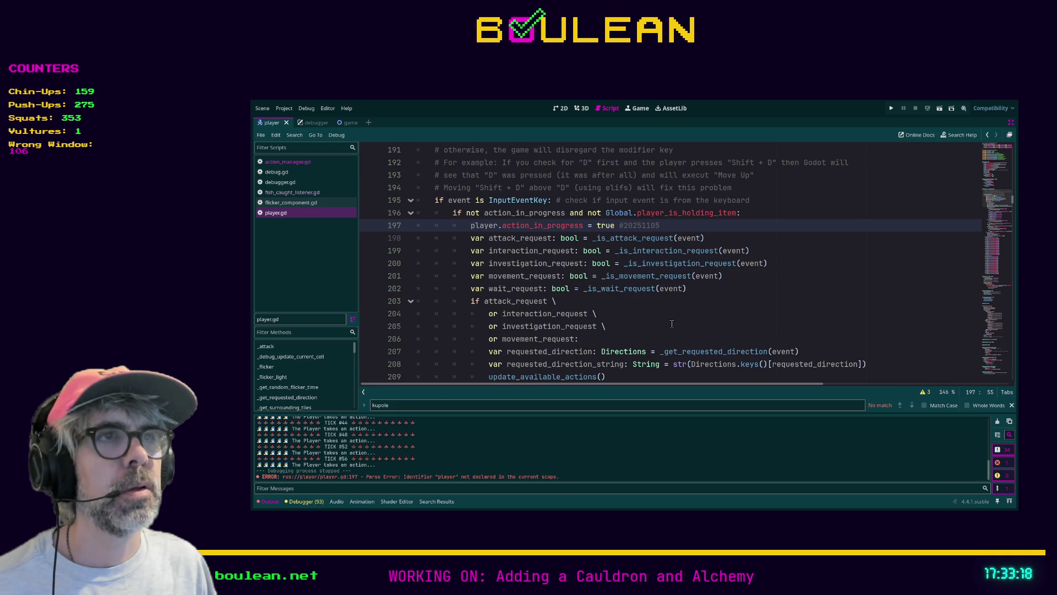
Step: Remove the 'player.' prefix on line 197 to fix the parse error, then save and run
{"action": "left_click", "coordinate": [501, 226]}
{"action": "key", "text": "shift+Home"}
{"action": "key", "text": "BackSpace"}
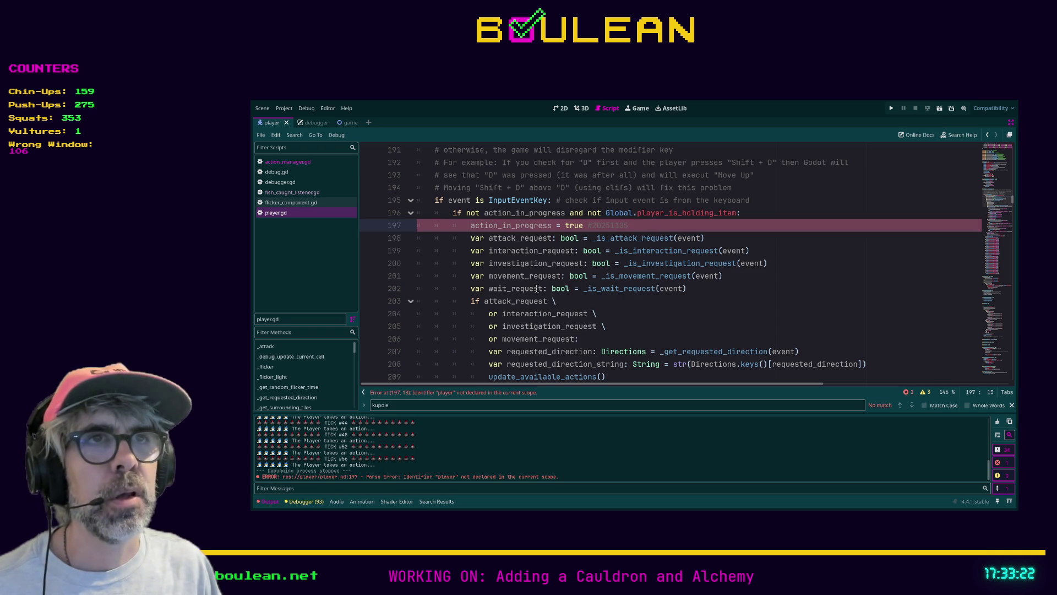
{"action": "left_click", "coordinate": [665, 330]}
{"action": "key", "text": "ctrl+s"}
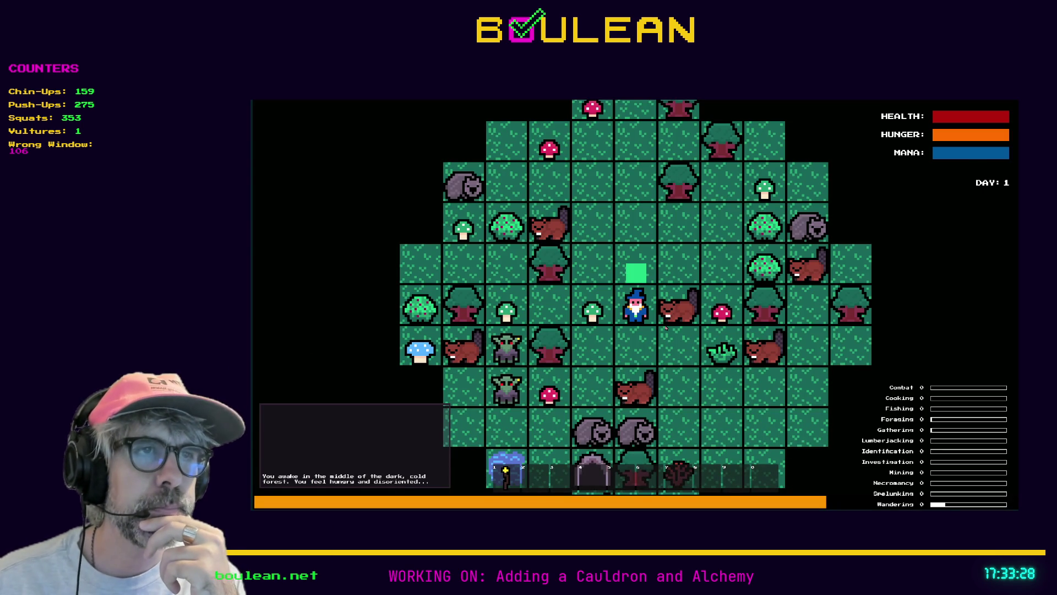
Step: Walk the wizard down, right and down, then restart with F5 on a newly generated map
{"action": "key", "text": "Down"}
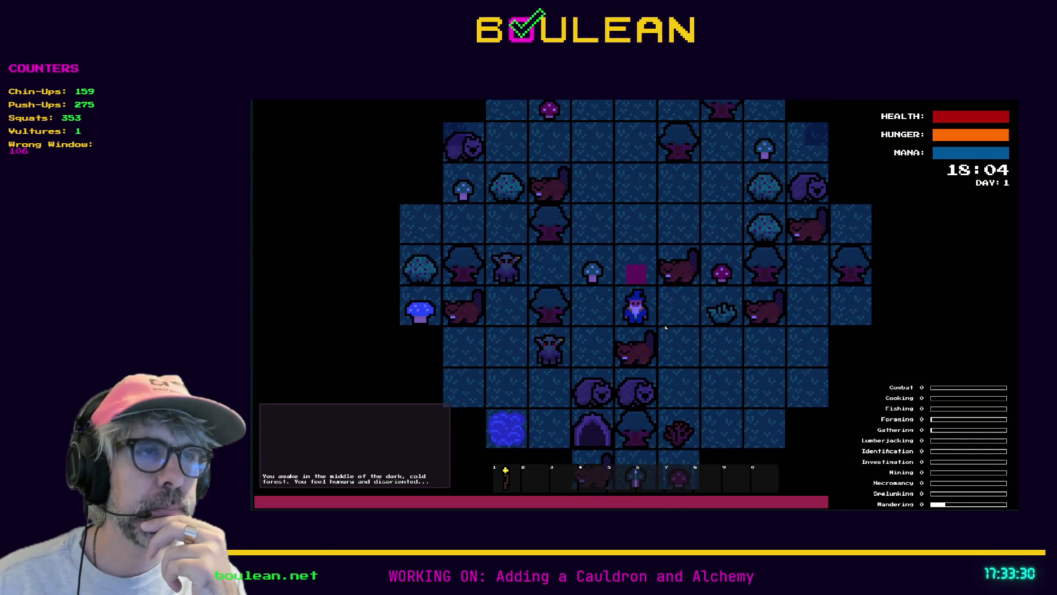
{"action": "key", "text": "Right"}
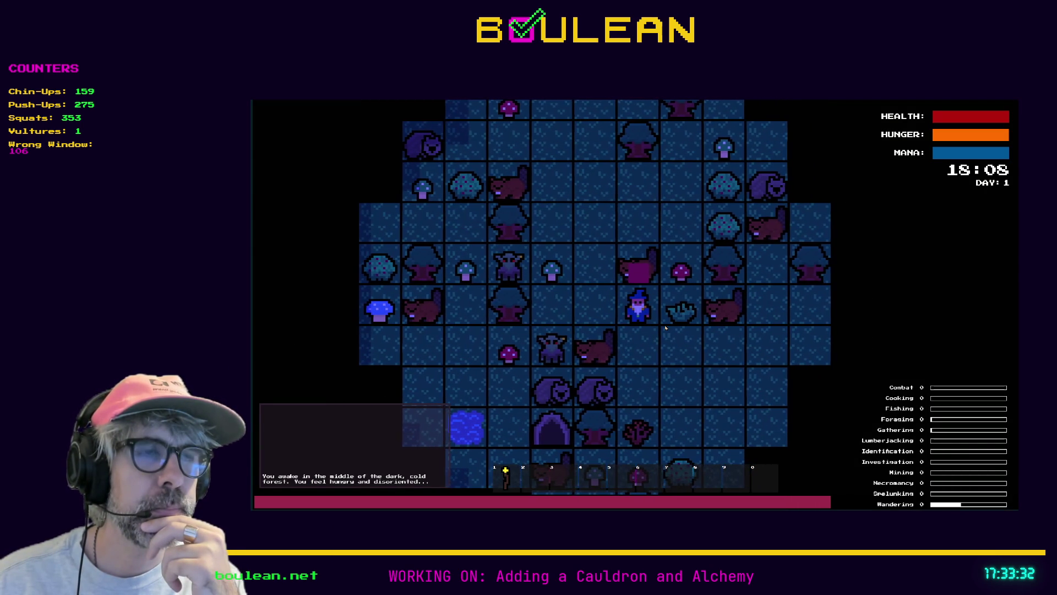
{"action": "key", "text": "Down"}
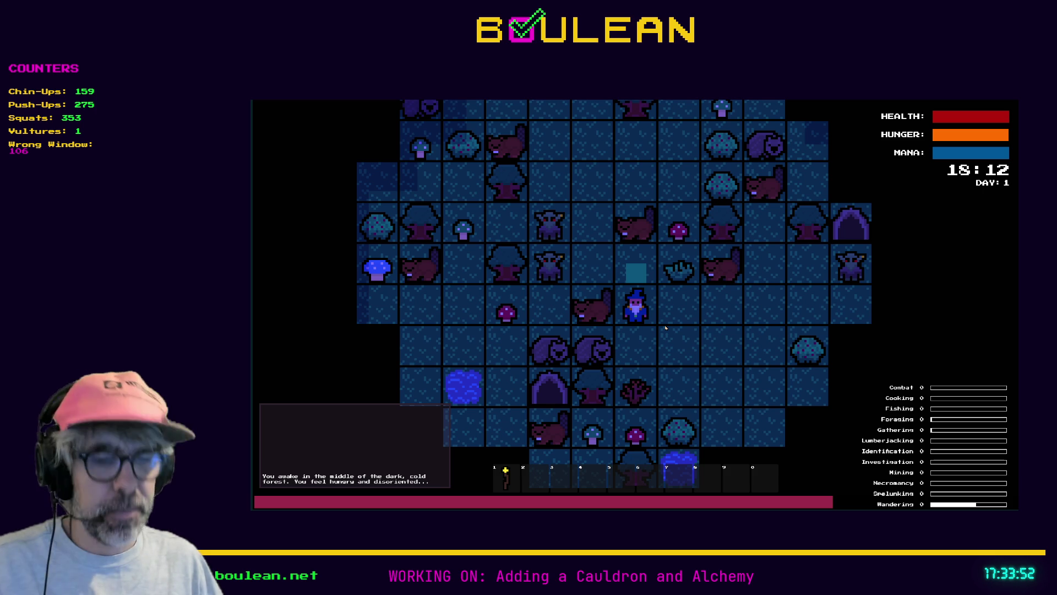
{"action": "key", "text": "F5"}
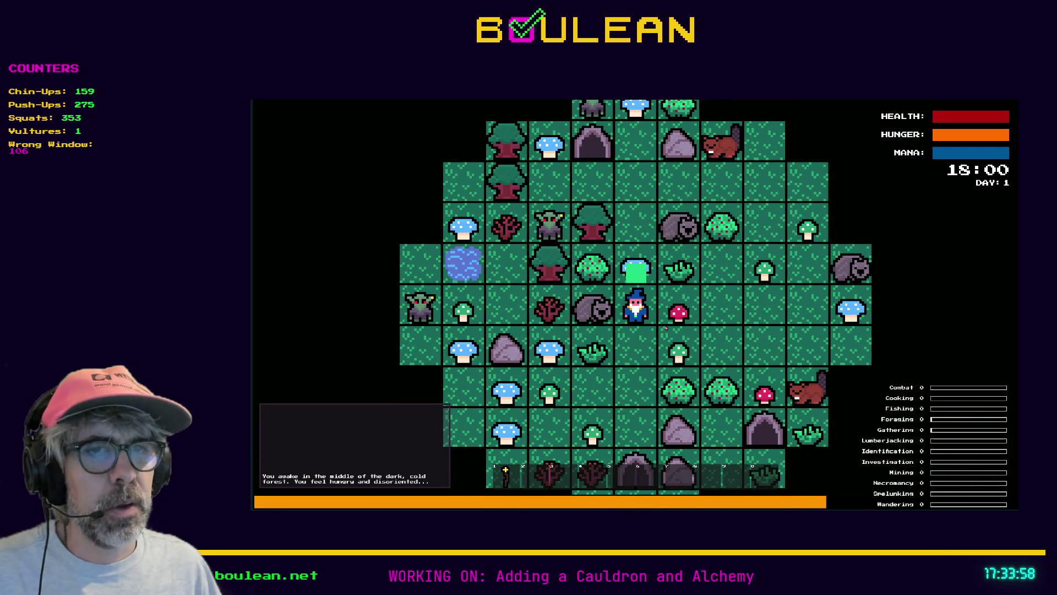
Step: Stop the test run with F8, landing back on player.gd's keyboard input code
{"action": "key", "text": "F8"}
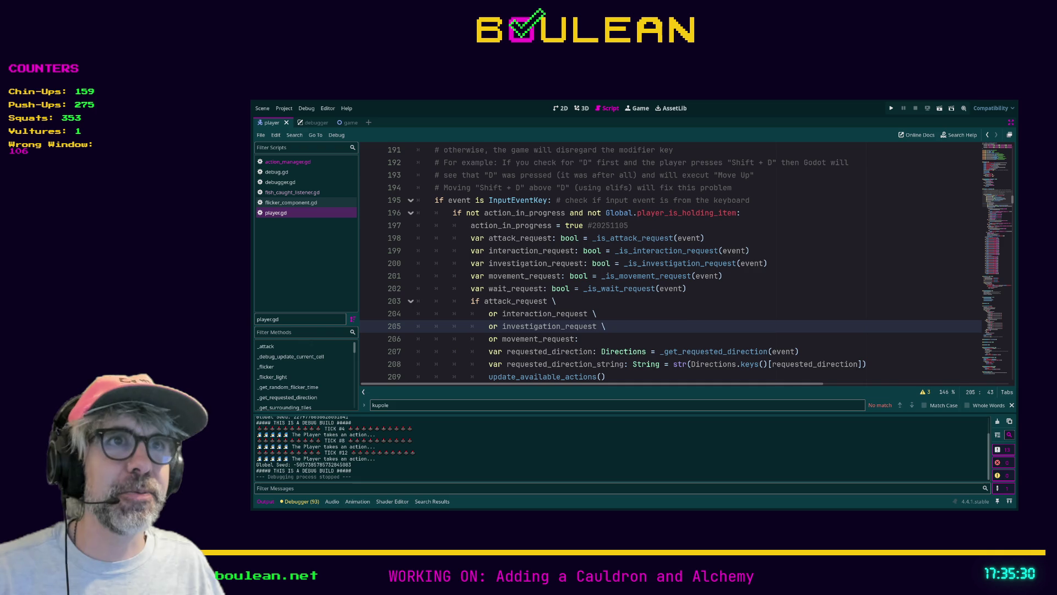
Step: Restore the #20251105 comment on line 197 and cut the action_in_progress line out
{"action": "scroll", "coordinate": [686, 322], "scroll_direction": "up", "scroll_amount": 1}
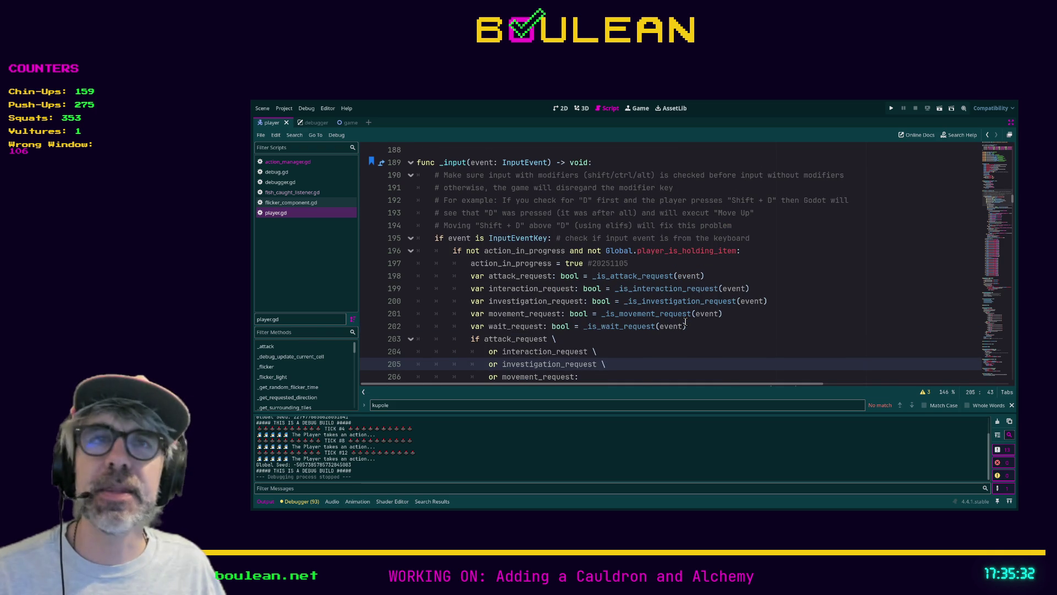
{"action": "left_click", "coordinate": [636, 263]}
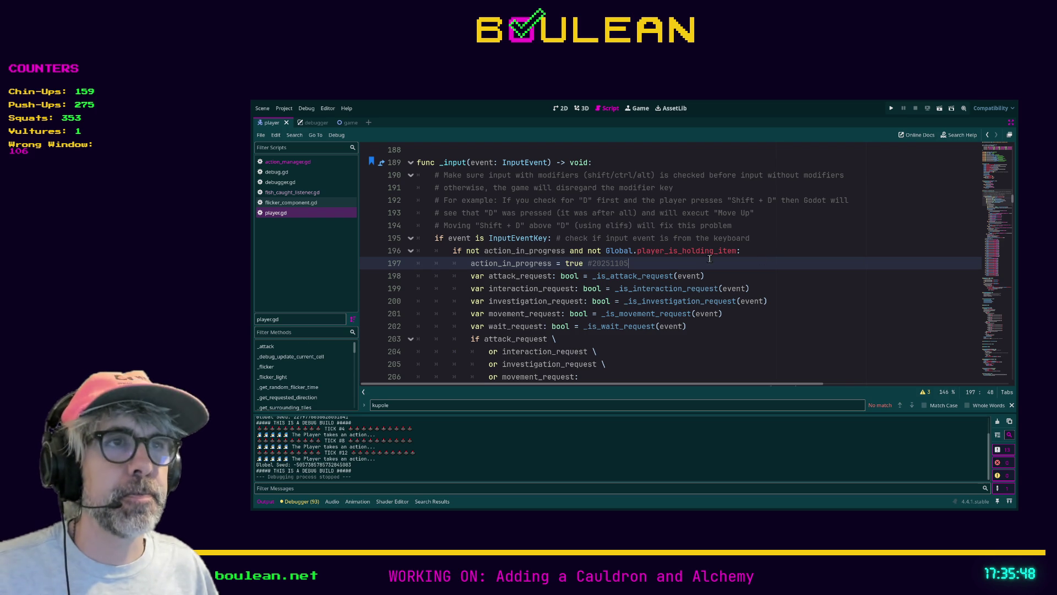
{"action": "key", "text": "ctrl+z"}
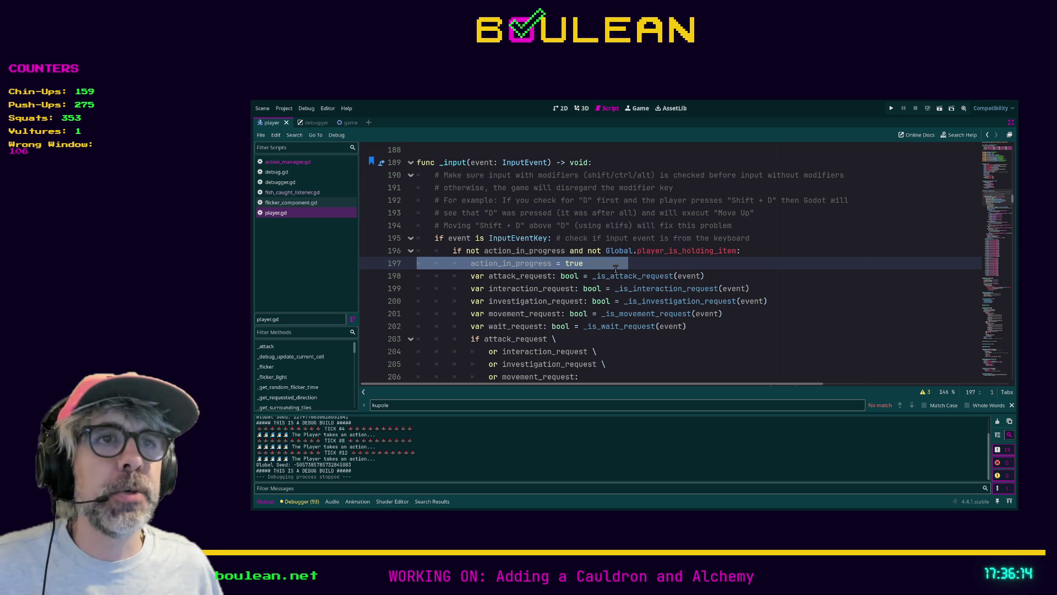
{"action": "key", "text": "End"}
{"action": "type", "text": "#20251105"}
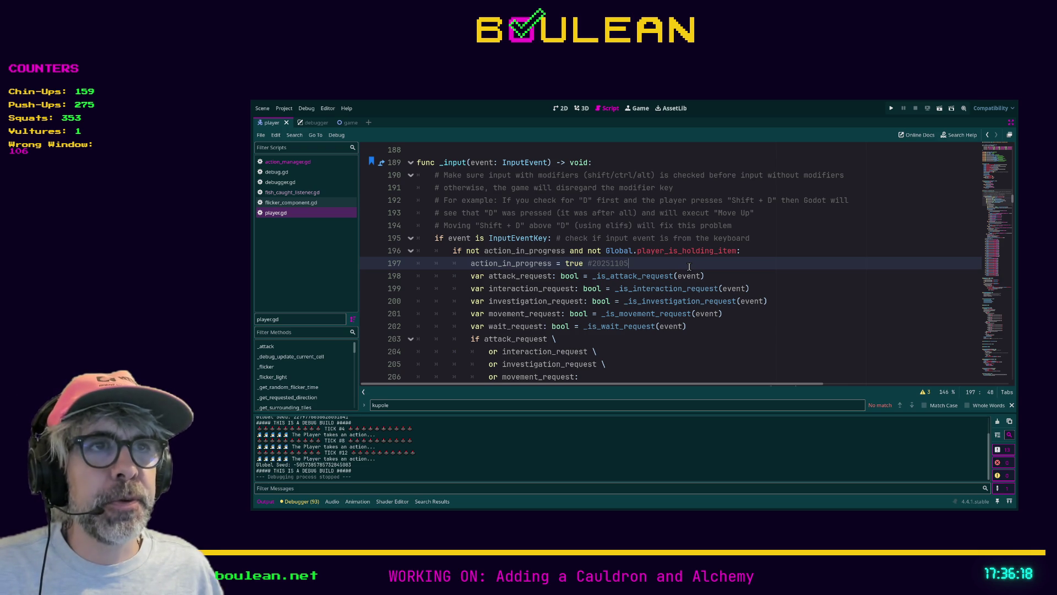
{"action": "left_click_drag", "start_coordinate": [641, 263], "coordinate": [401, 265]}
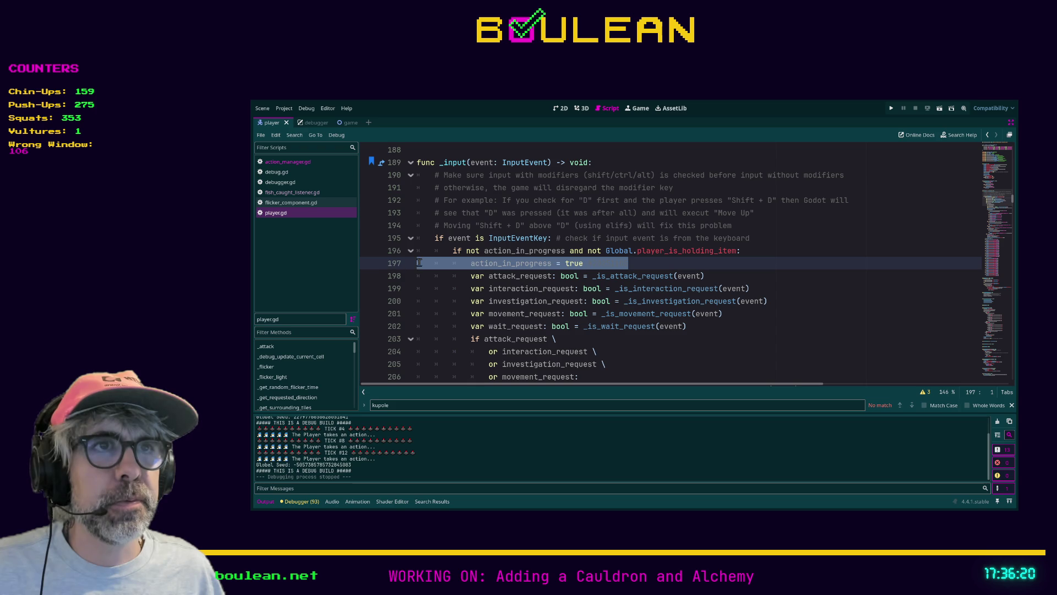
{"action": "scroll", "coordinate": [478, 256], "scroll_direction": "down", "scroll_amount": 1}
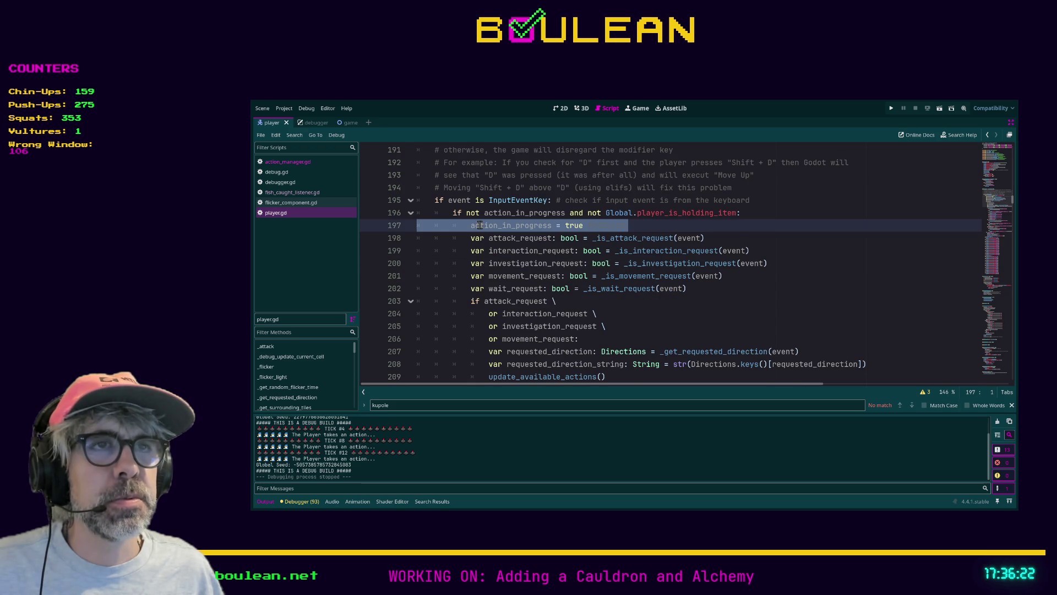
{"action": "scroll", "coordinate": [477, 225], "scroll_direction": "down", "scroll_amount": 2}
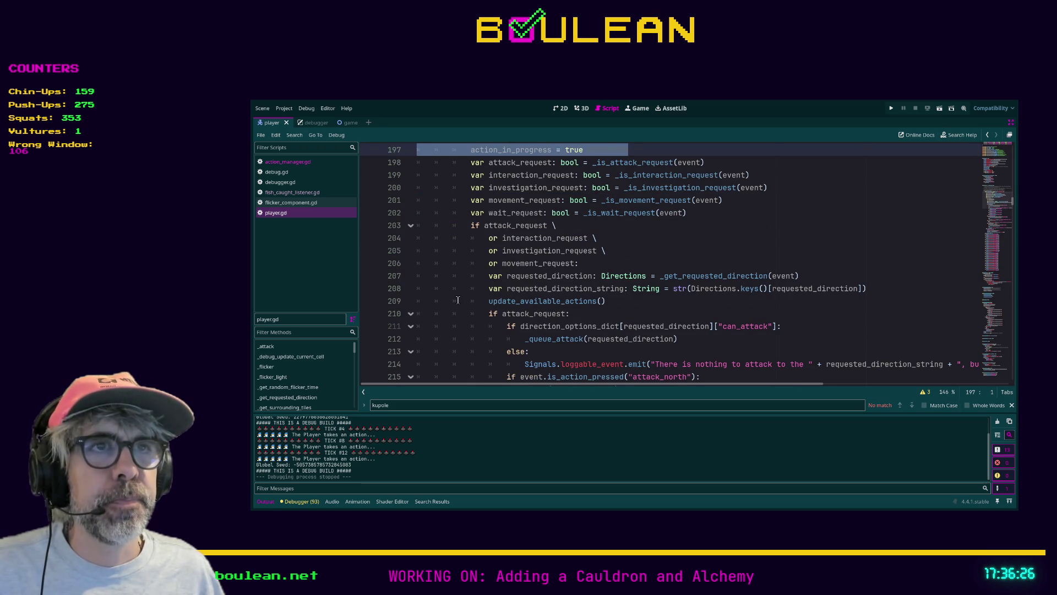
{"action": "scroll", "coordinate": [450, 256], "scroll_direction": "up", "scroll_amount": 2}
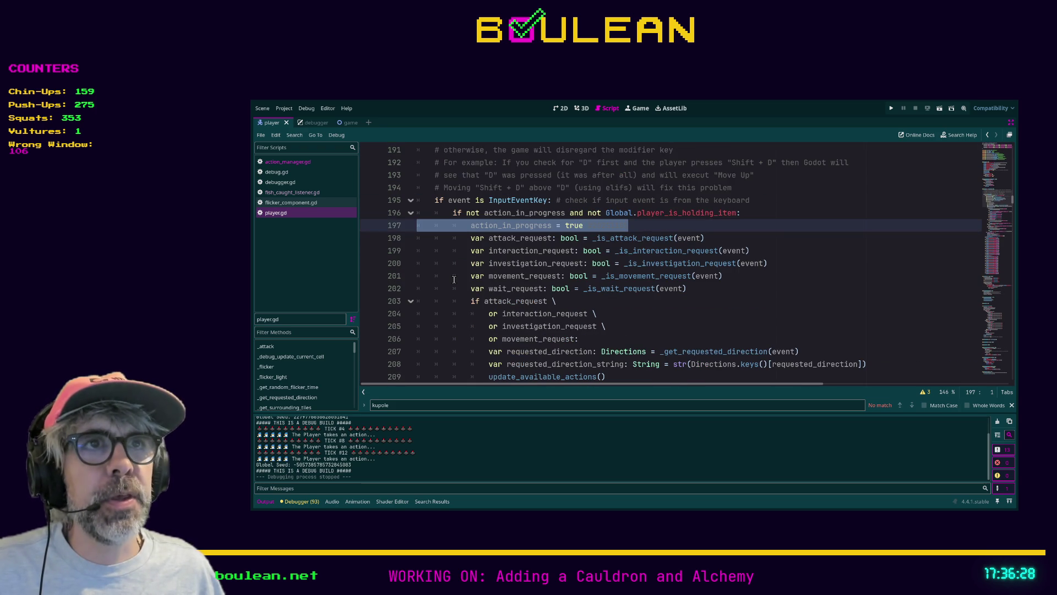
{"action": "key", "text": "BackSpace"}
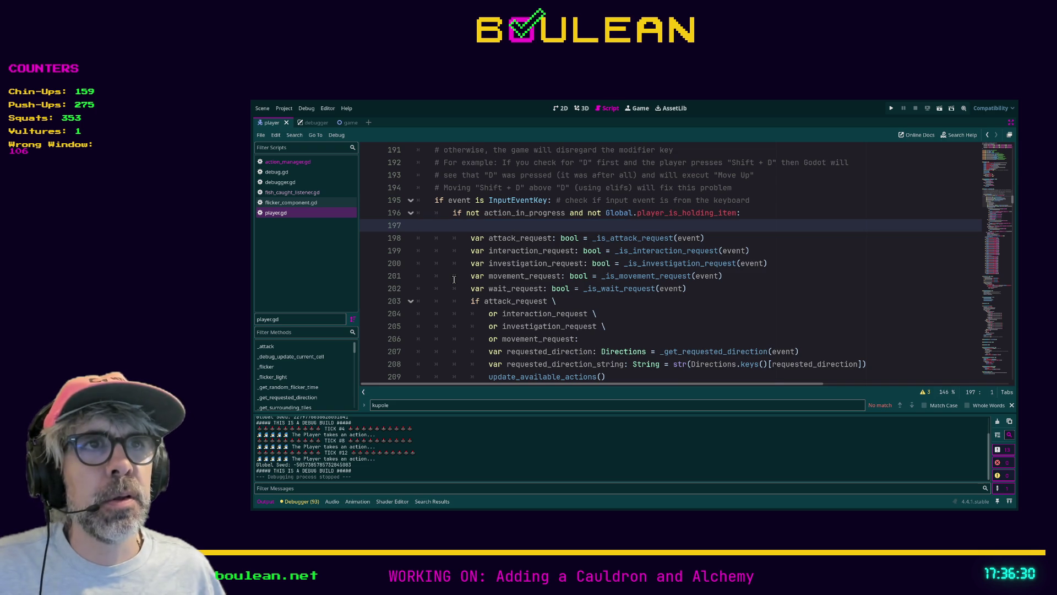
{"action": "key", "text": "BackSpace"}
Step: Paste the flag line inside the request check above requested_direction, dedent it and save
{"action": "scroll", "coordinate": [454, 279], "scroll_direction": "down", "scroll_amount": 2}
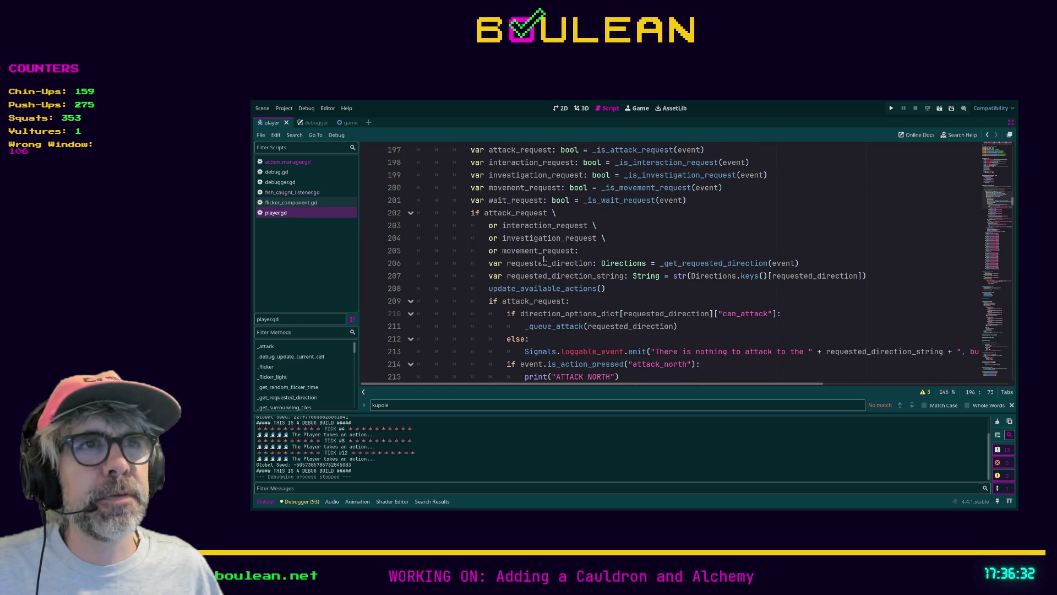
{"action": "left_click", "coordinate": [489, 263]}
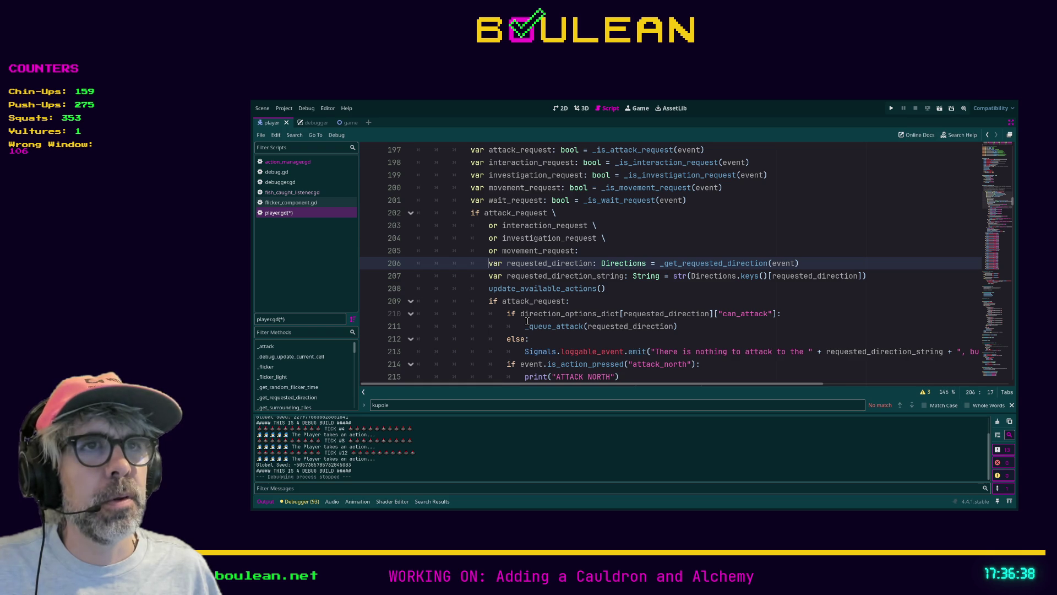
{"action": "key", "text": "Return"}
{"action": "key", "text": "Up"}
{"action": "key", "text": "ctrl+v"}
{"action": "key", "text": "shift+Tab"}
{"action": "key", "text": "ctrl+s"}
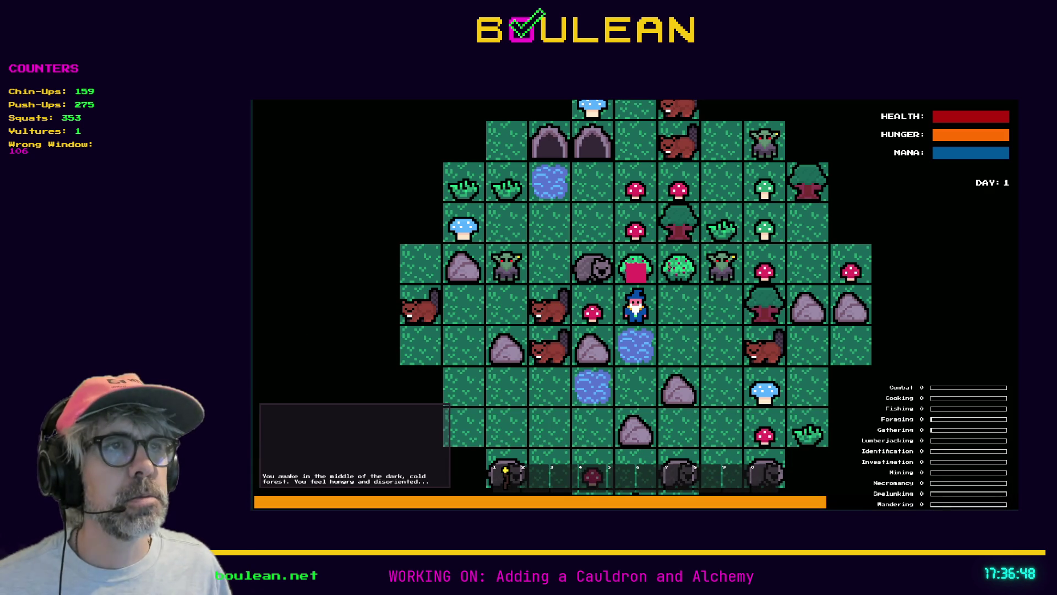
Step: Pick up the Red Mushroom, chop the Berry Bush and attack the nearby goblins
{"action": "key", "text": "Left"}
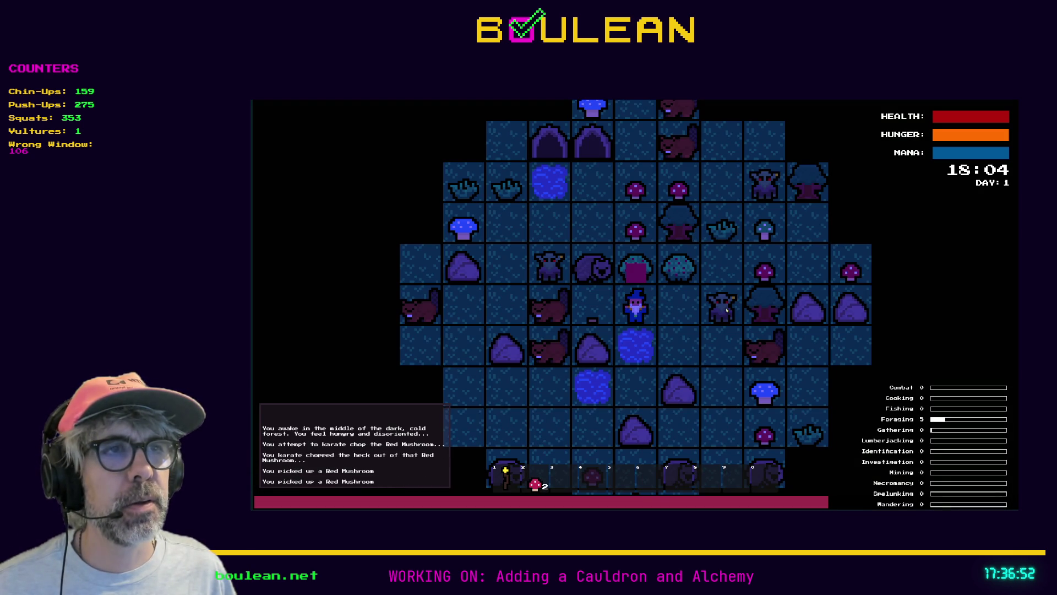
{"action": "key", "text": "Up"}
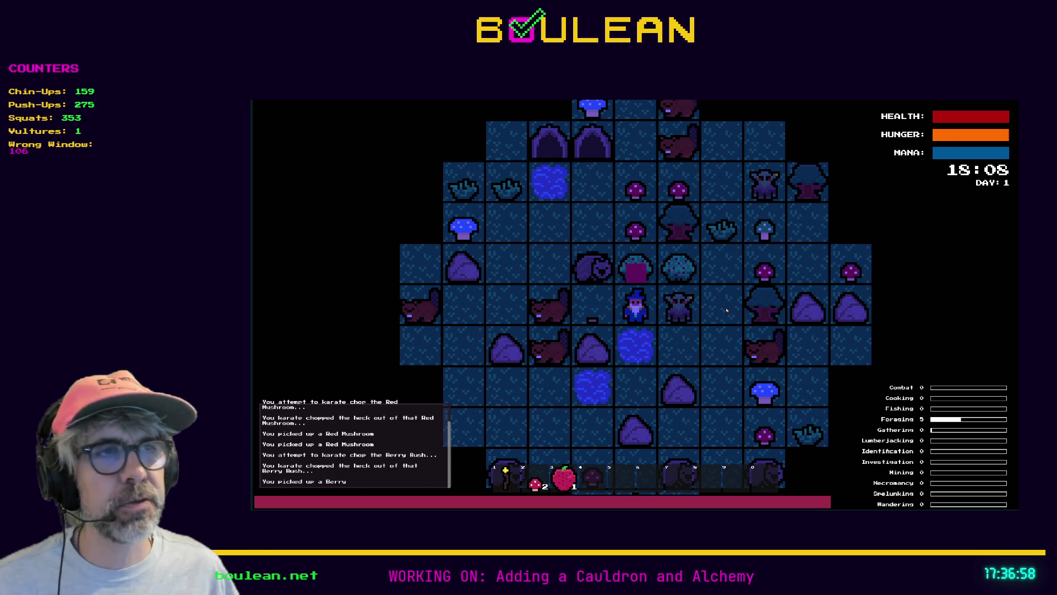
{"action": "key", "text": "Right"}
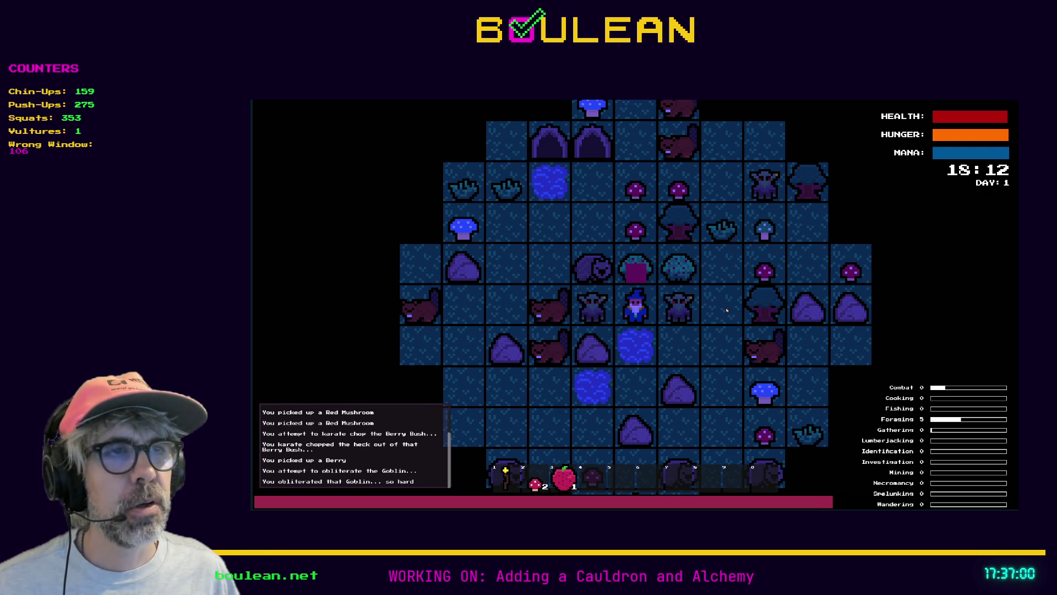
{"action": "key", "text": "Right"}
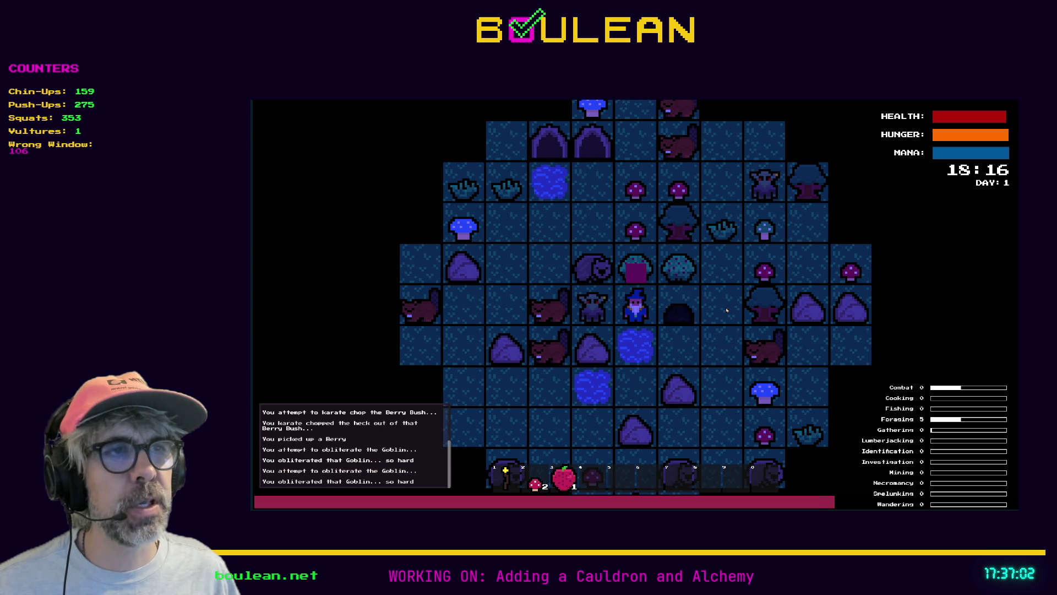
{"action": "key", "text": "Right"}
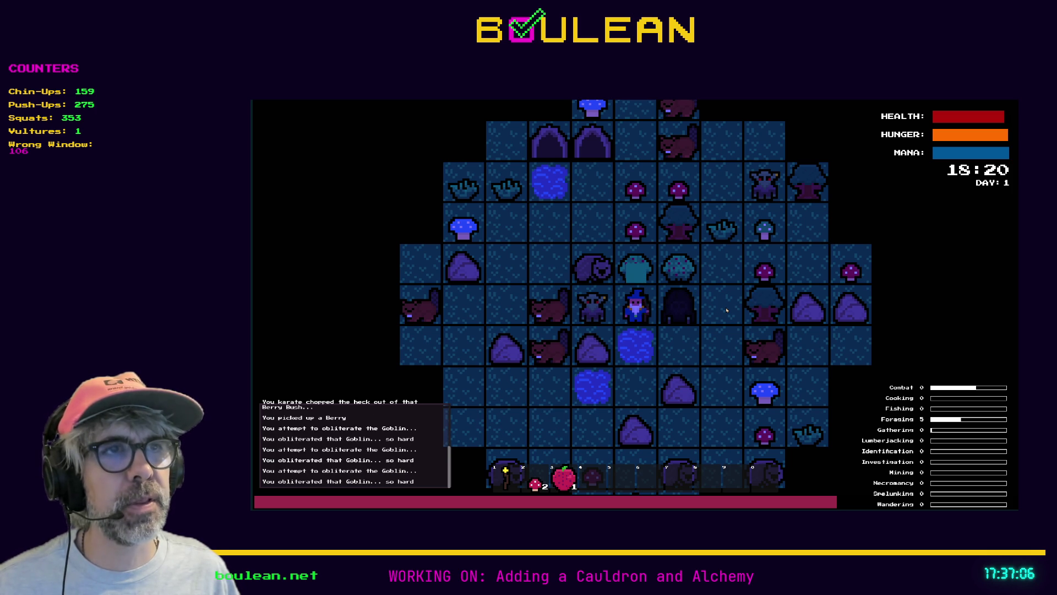
{"action": "key", "text": "Left"}
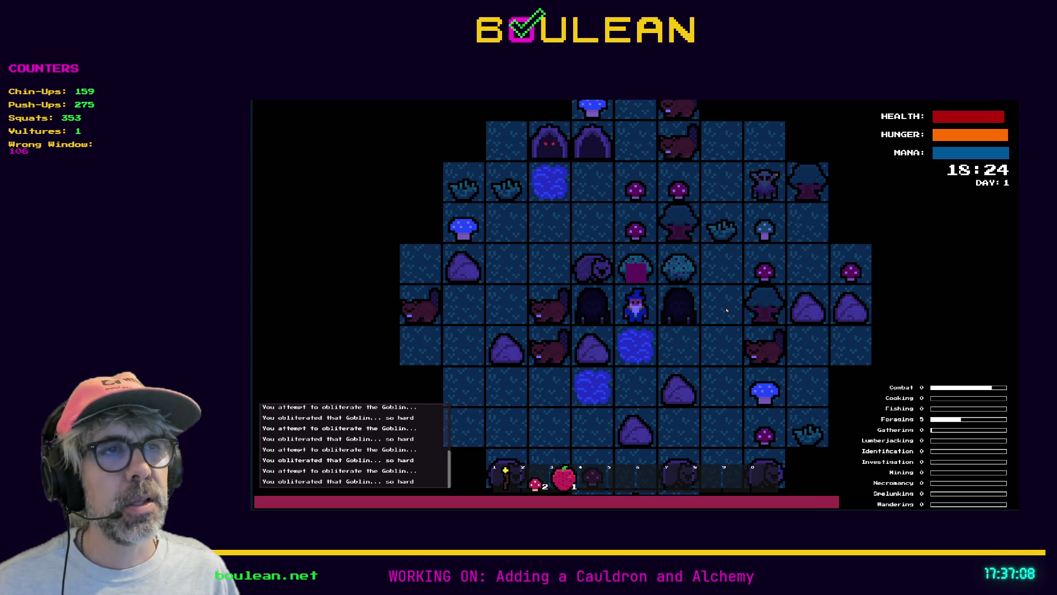
Step: Destroy the gravestone for its Soul, then stop the game with F8 and select line 206
{"action": "key", "text": "Left"}
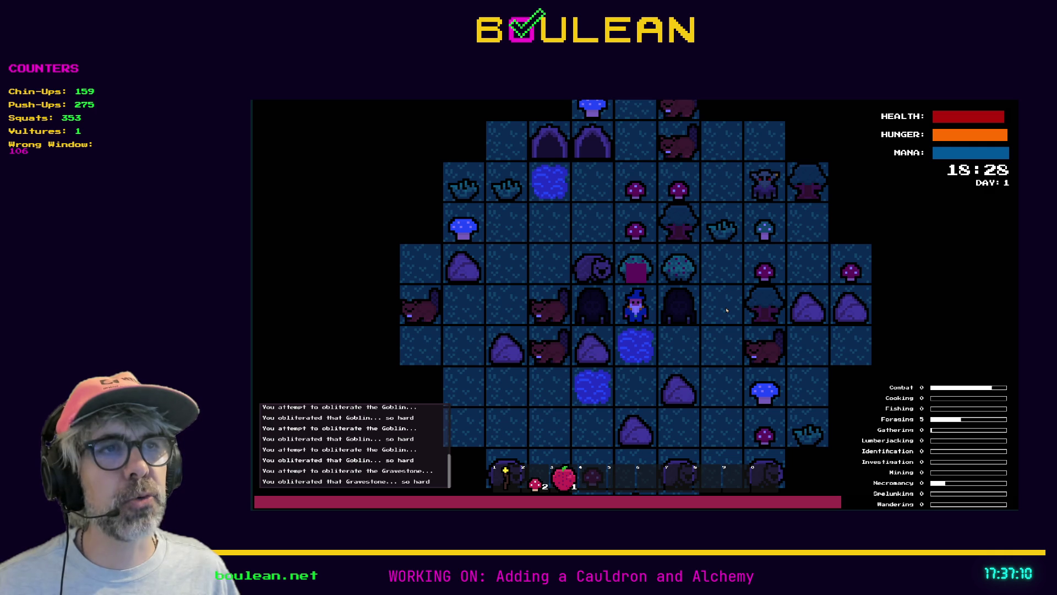
{"action": "scroll", "coordinate": [726, 310], "scroll_direction": "up", "scroll_amount": 4}
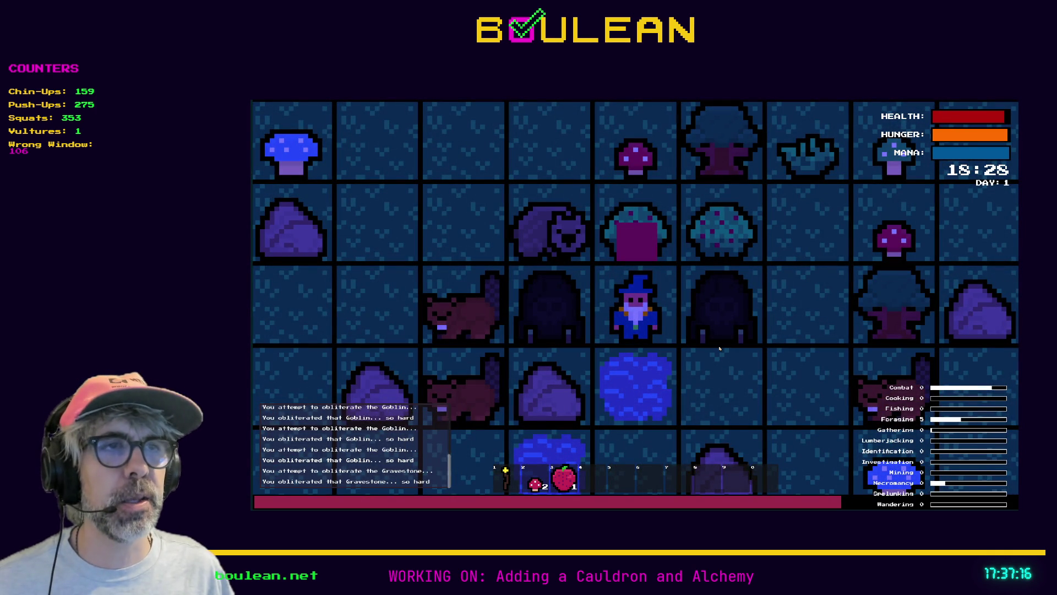
{"action": "key", "text": "Left"}
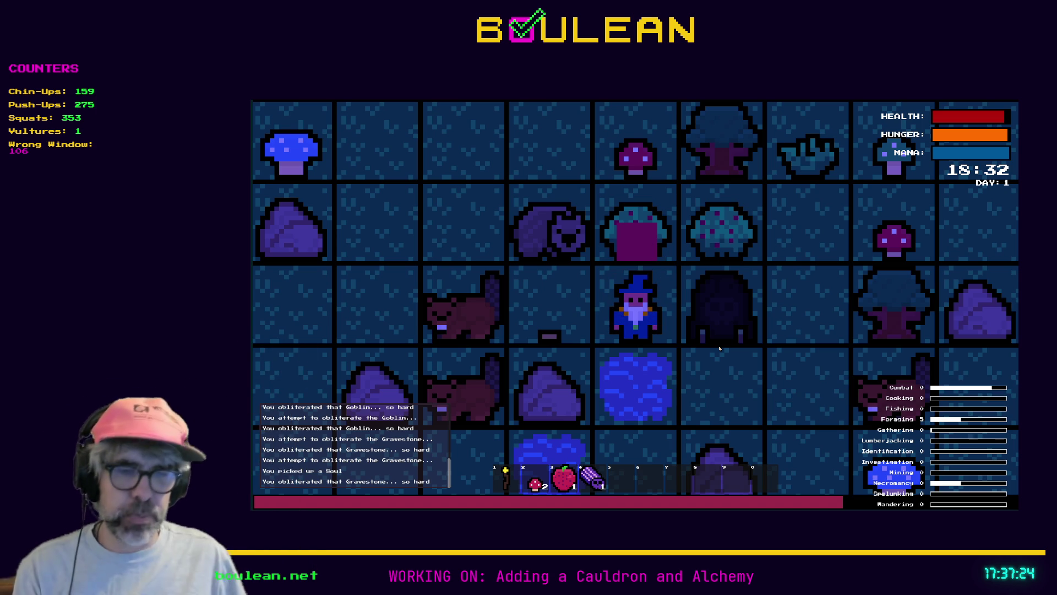
{"action": "key", "text": "w"}
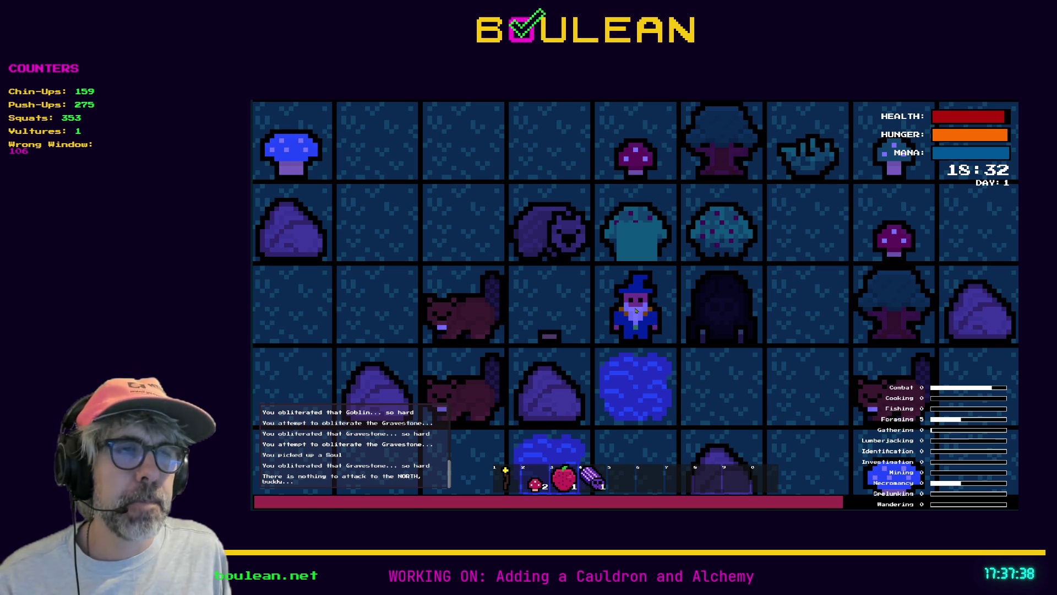
{"action": "key", "text": "F8"}
{"action": "left_click_drag", "start_coordinate": [647, 264], "coordinate": [409, 261]}
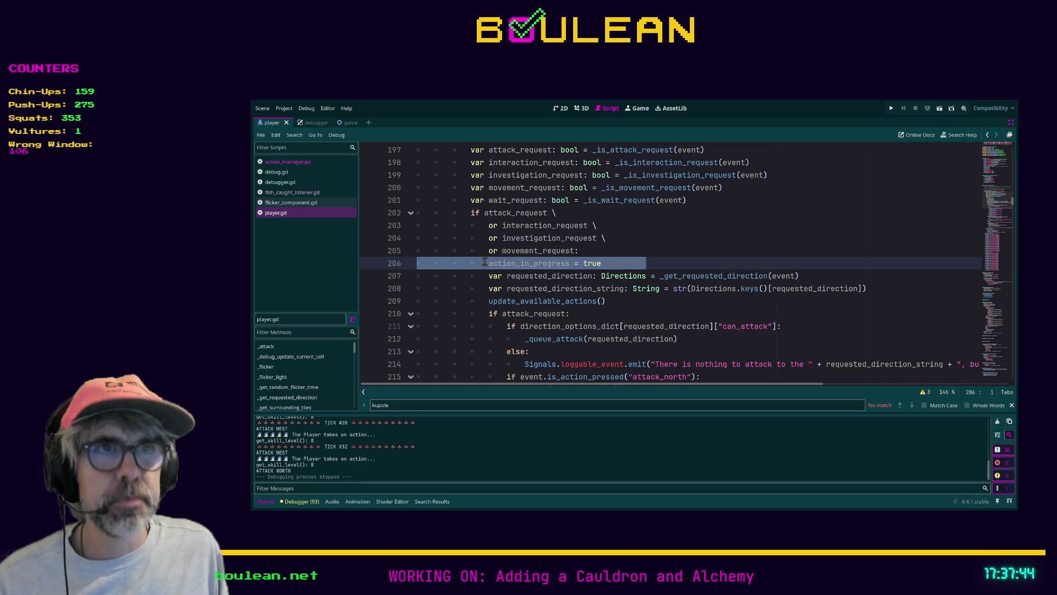
Step: Add a #20251105 comment to line 206 and cut it out of the shared request check
{"action": "scroll", "coordinate": [481, 238], "scroll_direction": "down", "scroll_amount": 5}
{"action": "scroll", "coordinate": [481, 238], "scroll_direction": "down", "scroll_amount": 1}
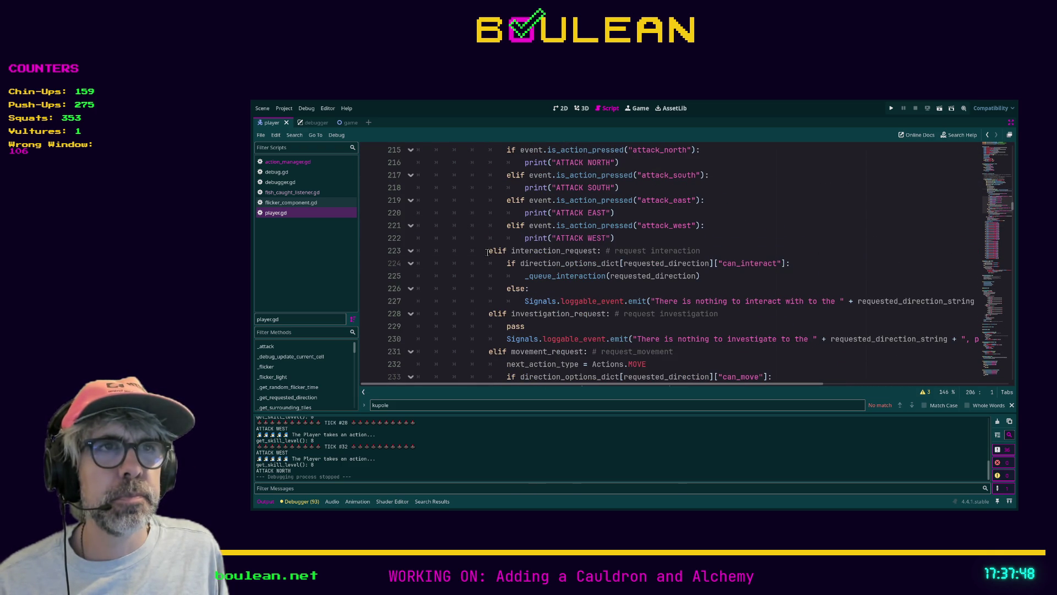
{"action": "scroll", "coordinate": [487, 252], "scroll_direction": "up", "scroll_amount": 3}
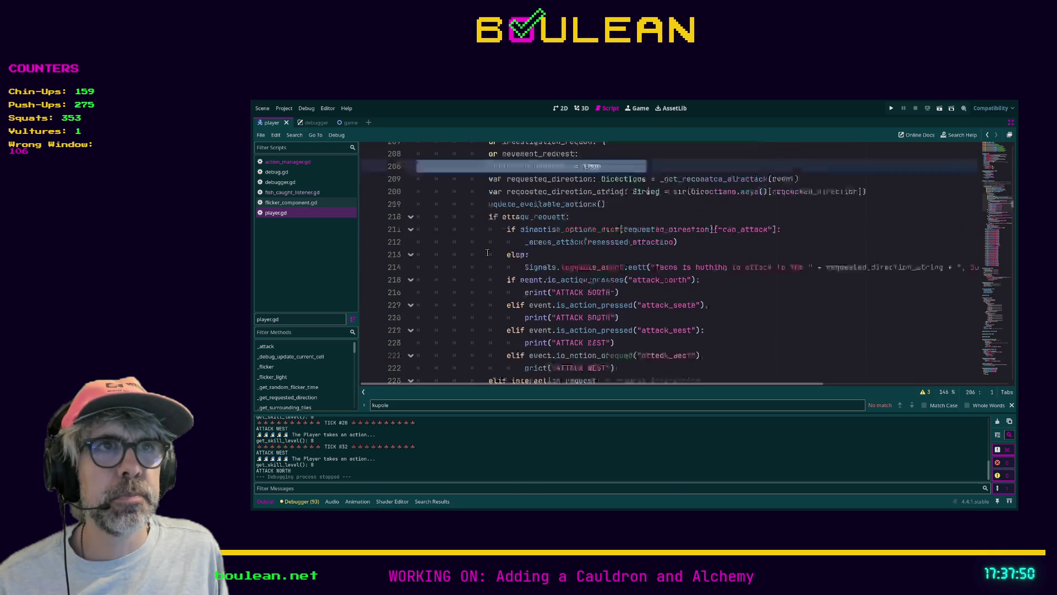
{"action": "scroll", "coordinate": [485, 243], "scroll_direction": "up", "scroll_amount": 1}
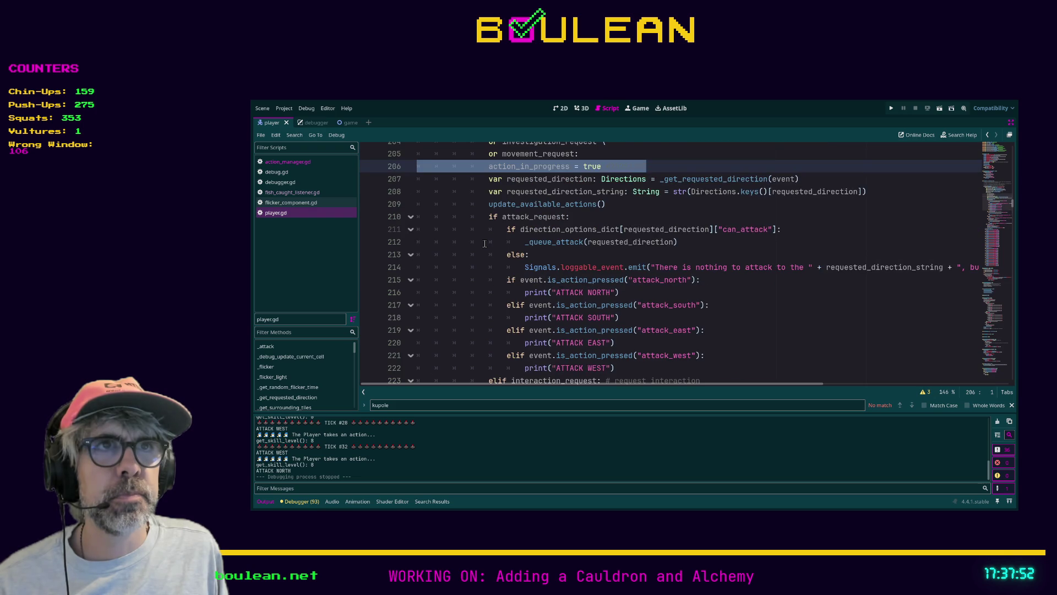
{"action": "scroll", "coordinate": [485, 244], "scroll_direction": "up", "scroll_amount": 1}
{"action": "scroll", "coordinate": [490, 243], "scroll_direction": "down", "scroll_amount": 1}
{"action": "scroll", "coordinate": [489, 245], "scroll_direction": "down", "scroll_amount": 2}
{"action": "scroll", "coordinate": [490, 250], "scroll_direction": "down", "scroll_amount": 2}
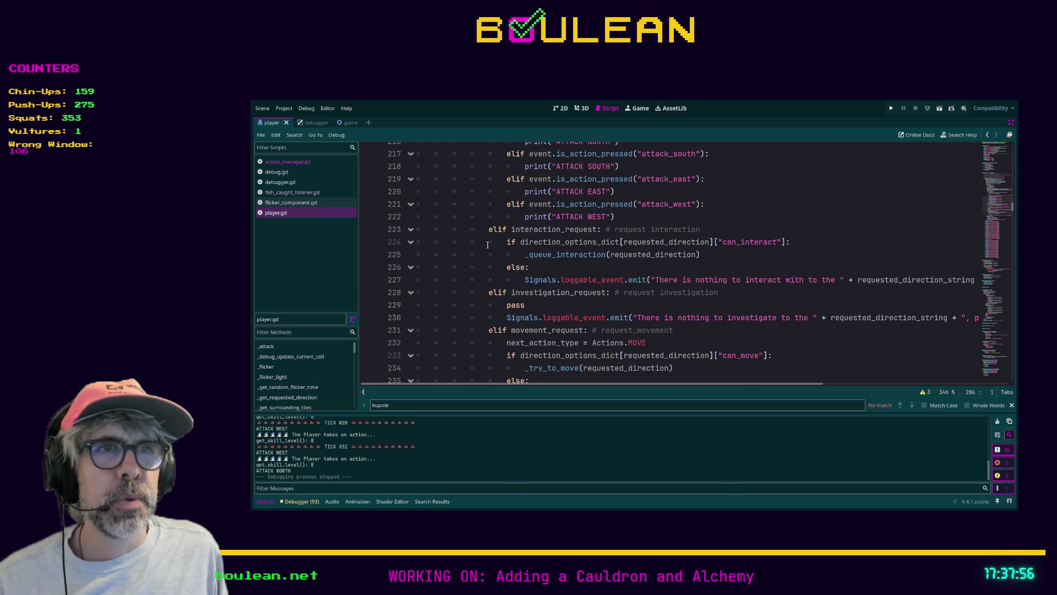
{"action": "scroll", "coordinate": [496, 264], "scroll_direction": "up", "scroll_amount": 1}
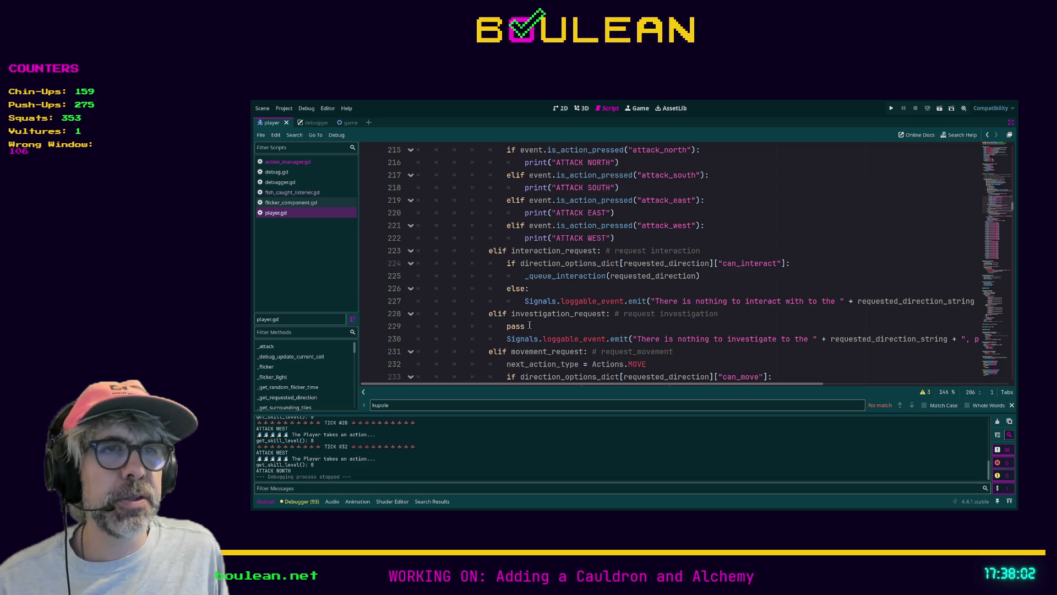
{"action": "scroll", "coordinate": [537, 325], "scroll_direction": "down", "scroll_amount": 1}
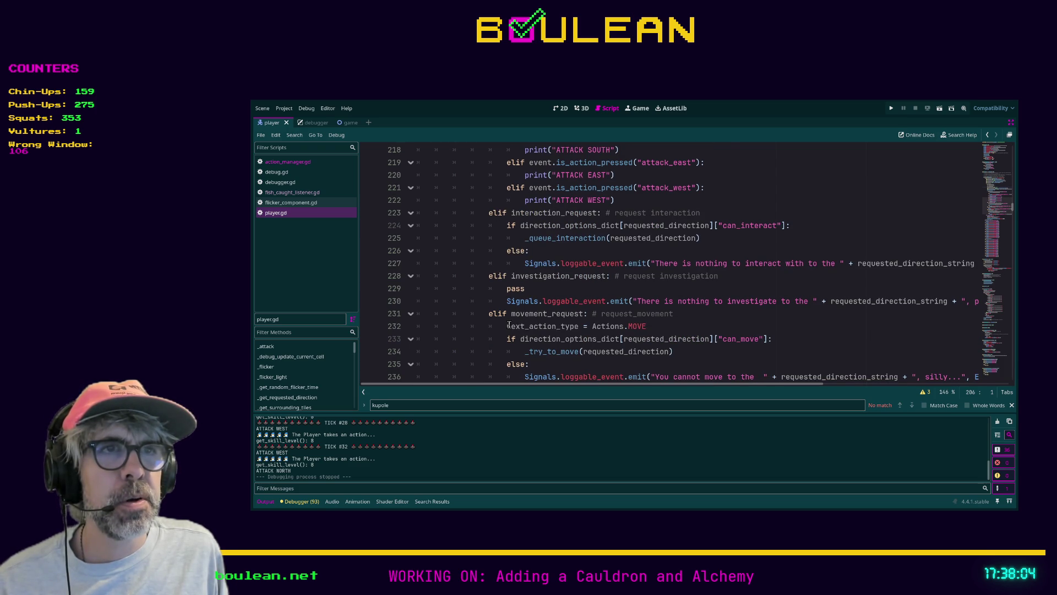
{"action": "scroll", "coordinate": [509, 326], "scroll_direction": "down", "scroll_amount": 2}
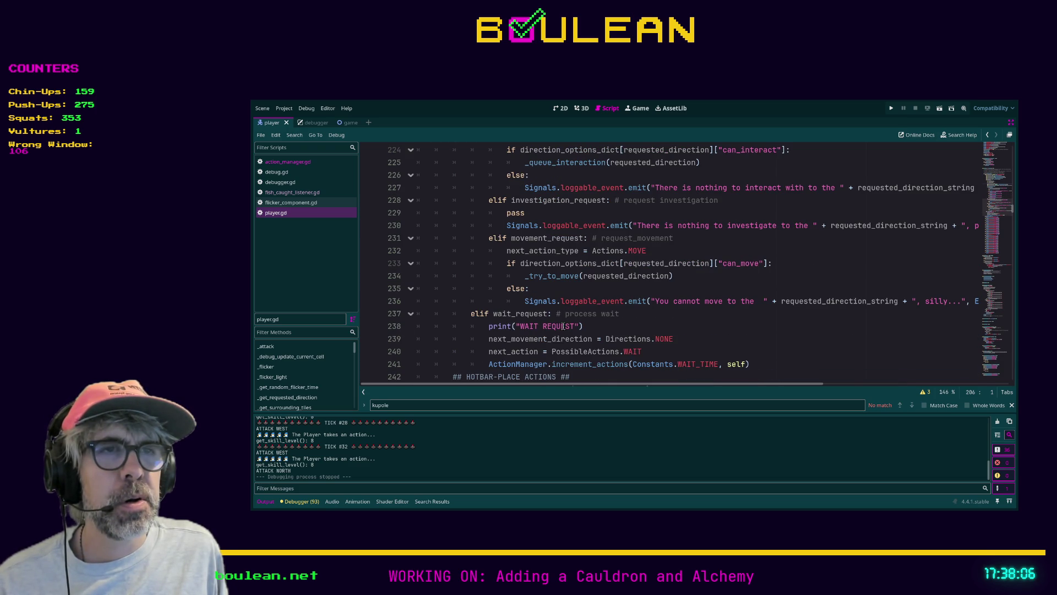
{"action": "scroll", "coordinate": [564, 326], "scroll_direction": "up", "scroll_amount": 9}
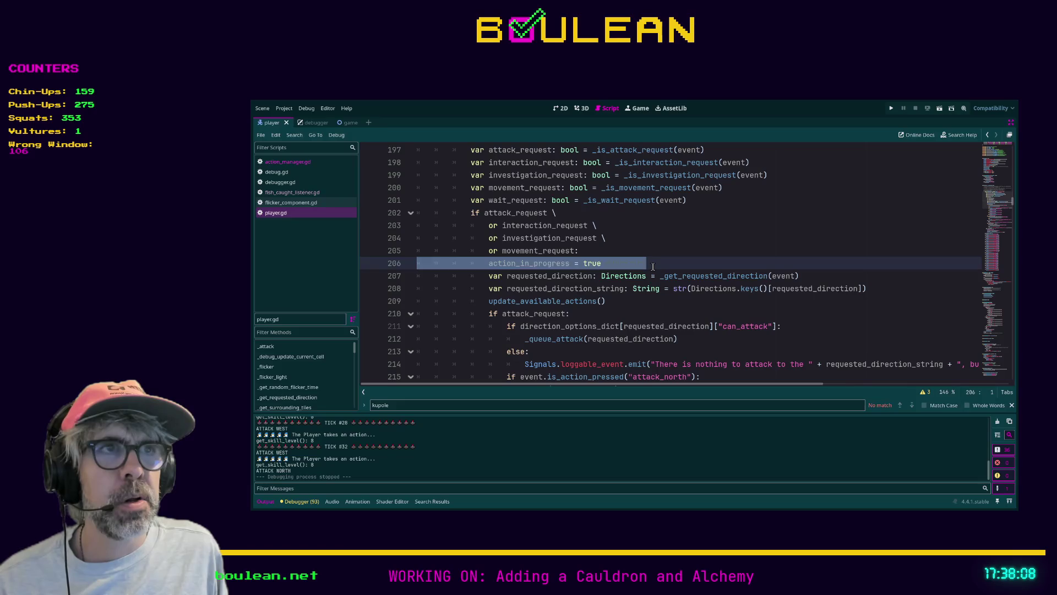
{"action": "left_click", "coordinate": [653, 266]}
{"action": "type", "text": "#20251105"}
{"action": "key", "text": "shift+Home"}
{"action": "key", "text": "shift+Home"}
{"action": "key", "text": "BackSpace"}
Step: Paste action_in_progress = true into the attack_request branch and save
{"action": "scroll", "coordinate": [641, 264], "scroll_direction": "down", "scroll_amount": 1}
{"action": "scroll", "coordinate": [641, 263], "scroll_direction": "down", "scroll_amount": 2}
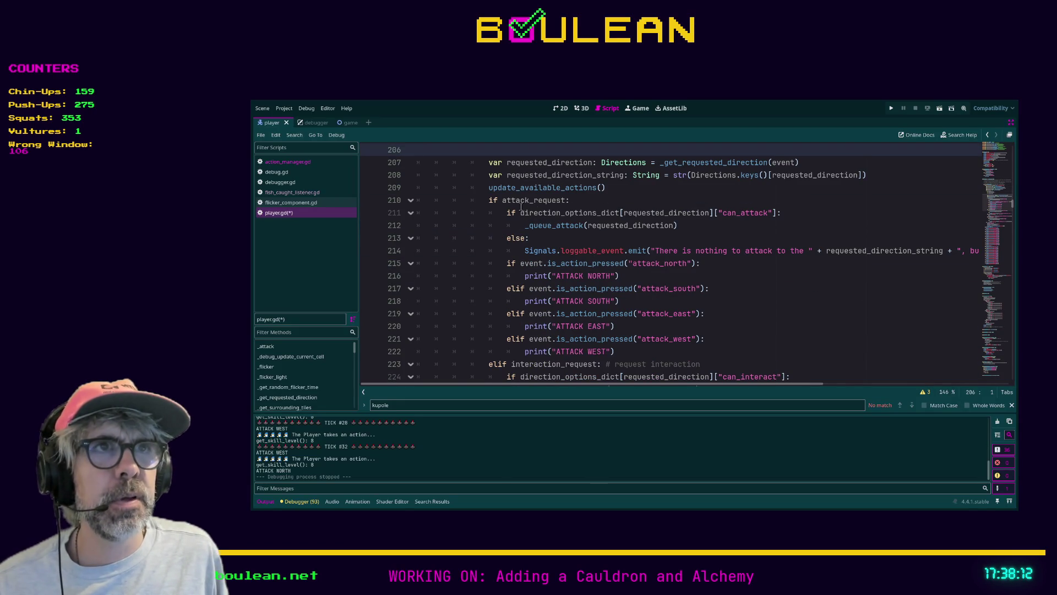
{"action": "left_click", "coordinate": [581, 204]}
{"action": "key", "text": "Return"}
{"action": "key", "text": "ctrl+v"}
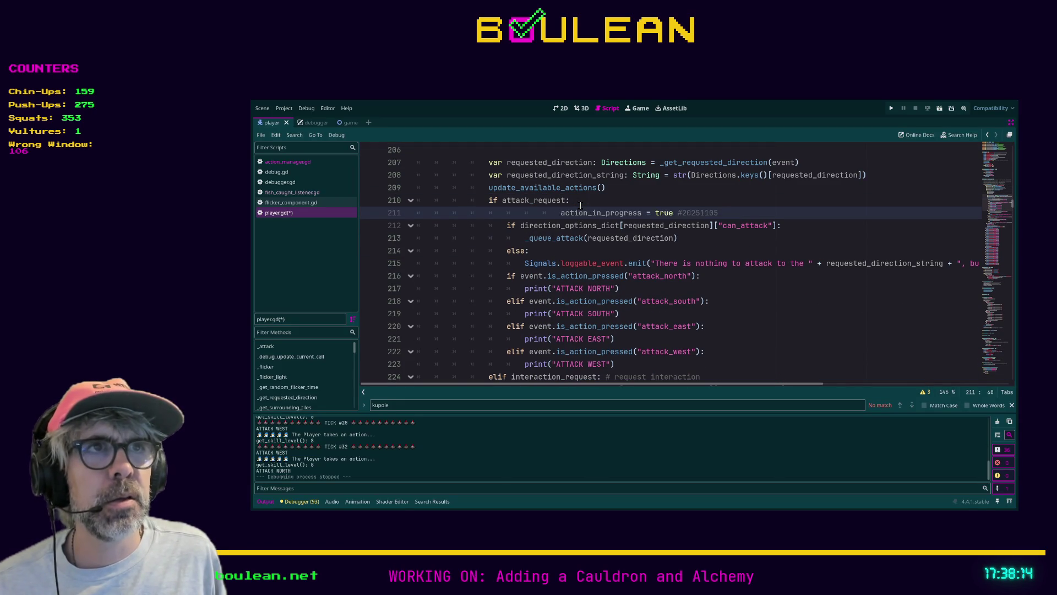
{"action": "key", "text": "shift+Home"}
{"action": "key", "text": "shift+Home"}
{"action": "key", "text": "ctrl+s"}
Step: Paste the flag line into the interaction_request branch
{"action": "scroll", "coordinate": [602, 245], "scroll_direction": "down", "scroll_amount": 2}
{"action": "scroll", "coordinate": [602, 245], "scroll_direction": "down", "scroll_amount": 3}
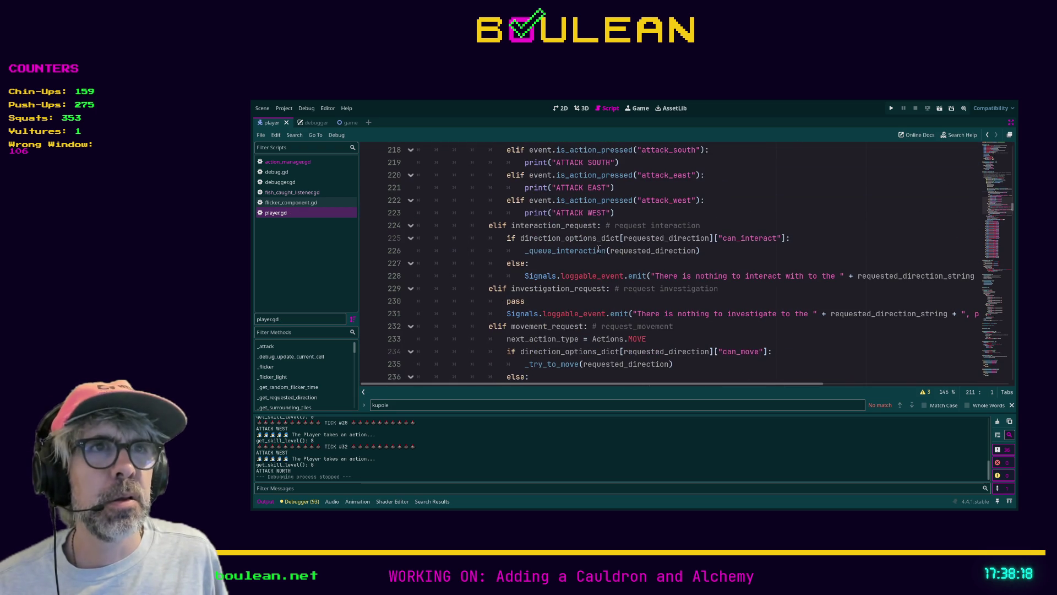
{"action": "left_click", "coordinate": [722, 226]}
{"action": "key", "text": "Return"}
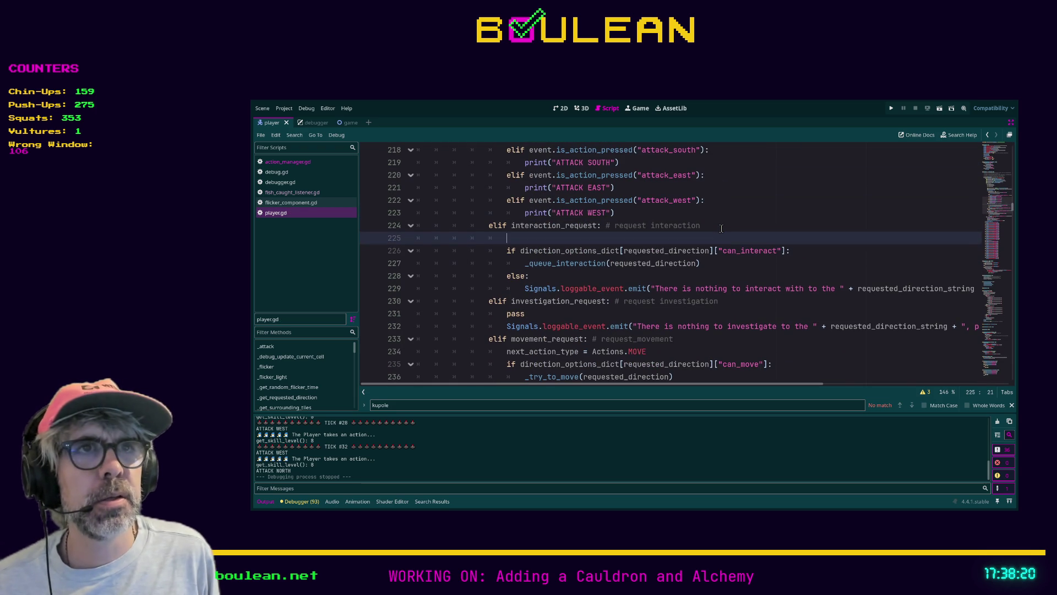
{"action": "type", "text": "action_in_progress = true #20251105"}
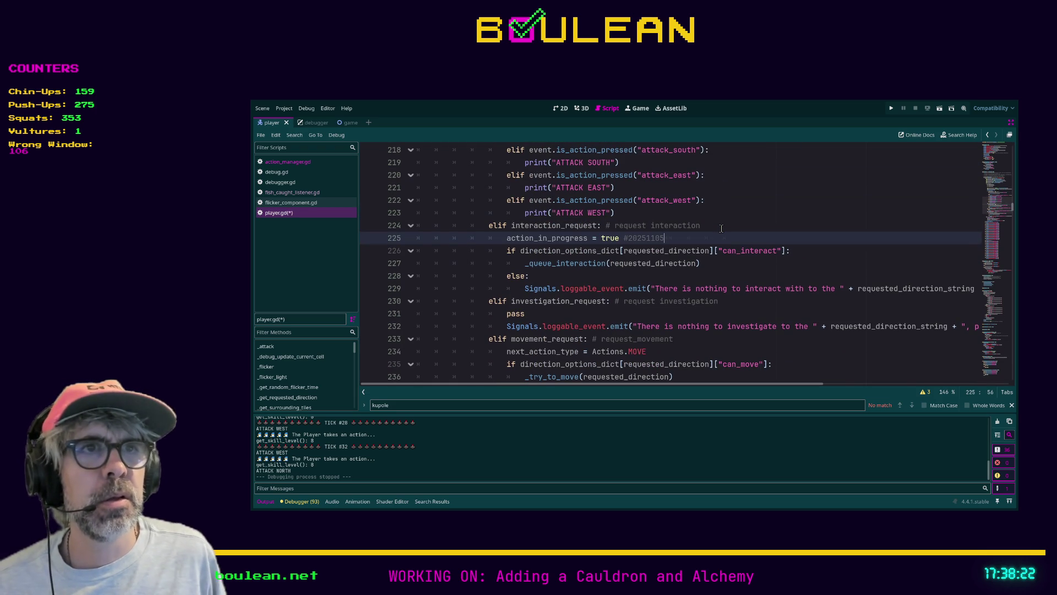
Step: Delete the pass line from the investigation_request branch
{"action": "left_click", "coordinate": [724, 301]}
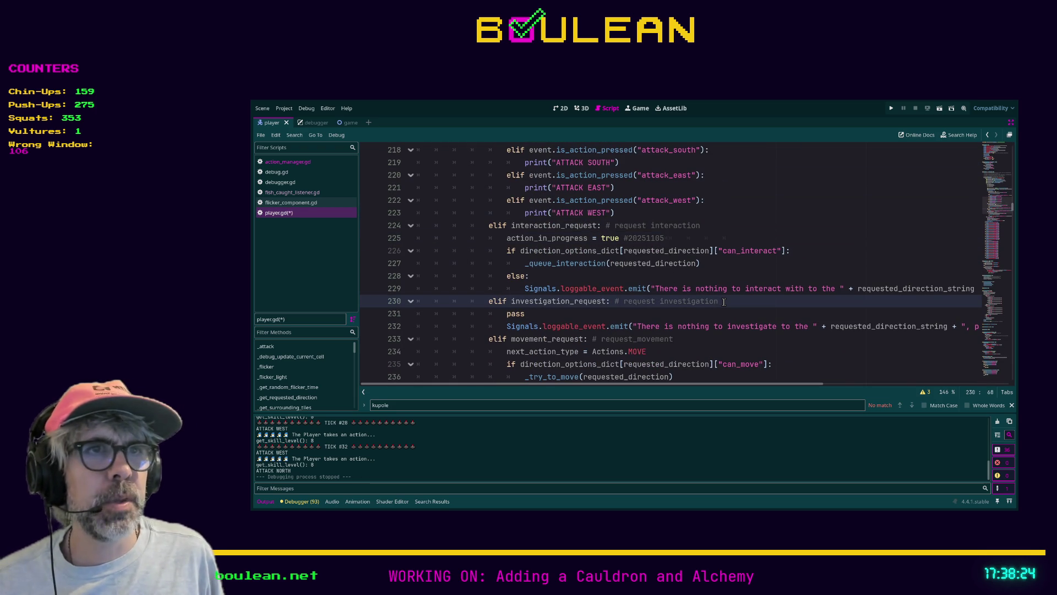
{"action": "scroll", "coordinate": [547, 317], "scroll_direction": "down", "scroll_amount": 1}
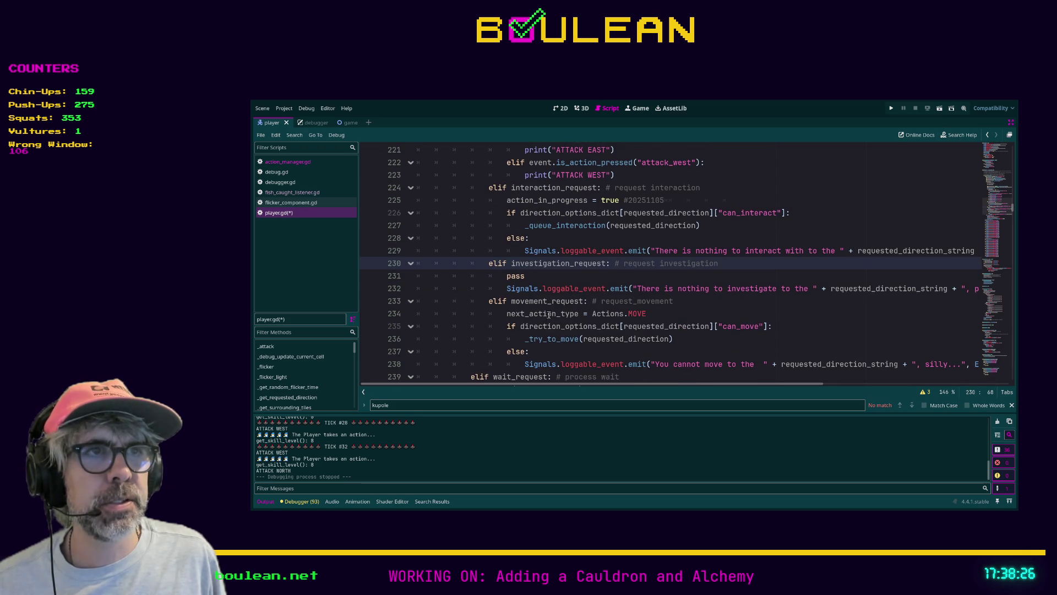
{"action": "double_click", "coordinate": [519, 276]}
{"action": "key", "text": "Right"}
{"action": "key", "text": "shift+Home"}
{"action": "key", "text": "shift+Home"}
{"action": "key", "text": "BackSpace"}
{"action": "key", "text": "BackSpace"}
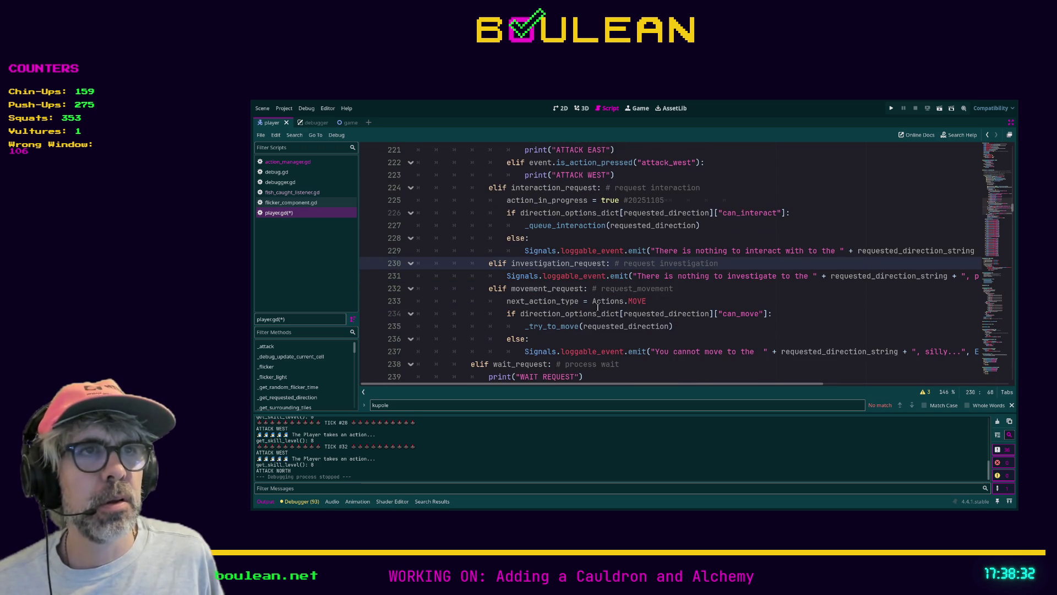
Step: Paste the flag line into the movement_request branch and fix its indentation
{"action": "key", "text": "Down"}
{"action": "key", "text": "Home"}
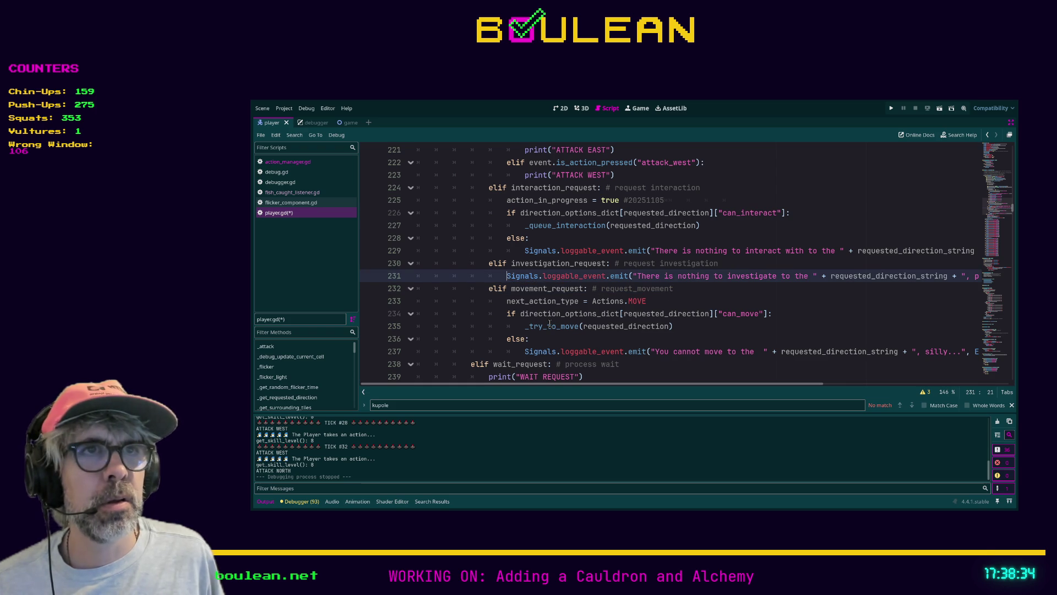
{"action": "key", "text": "Down"}
{"action": "key", "text": "Down"}
{"action": "key", "text": "Return"}
{"action": "key", "text": "Up"}
{"action": "type", "text": "action_in_progress = true #20251105"}
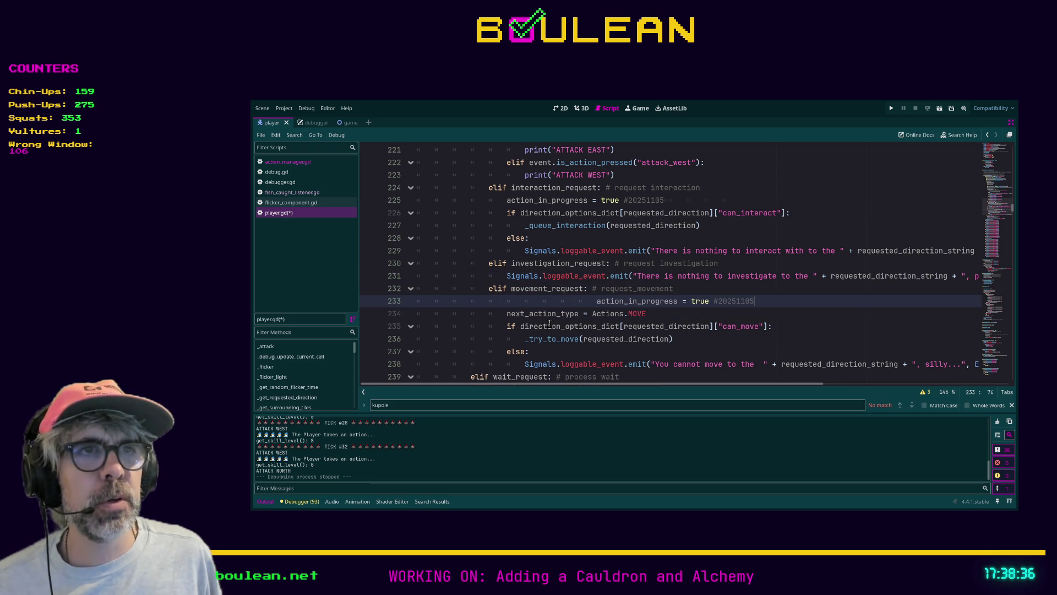
{"action": "key", "text": "shift+Tab"}
{"action": "key", "text": "shift+Tab"}
{"action": "key", "text": "shift+Tab"}
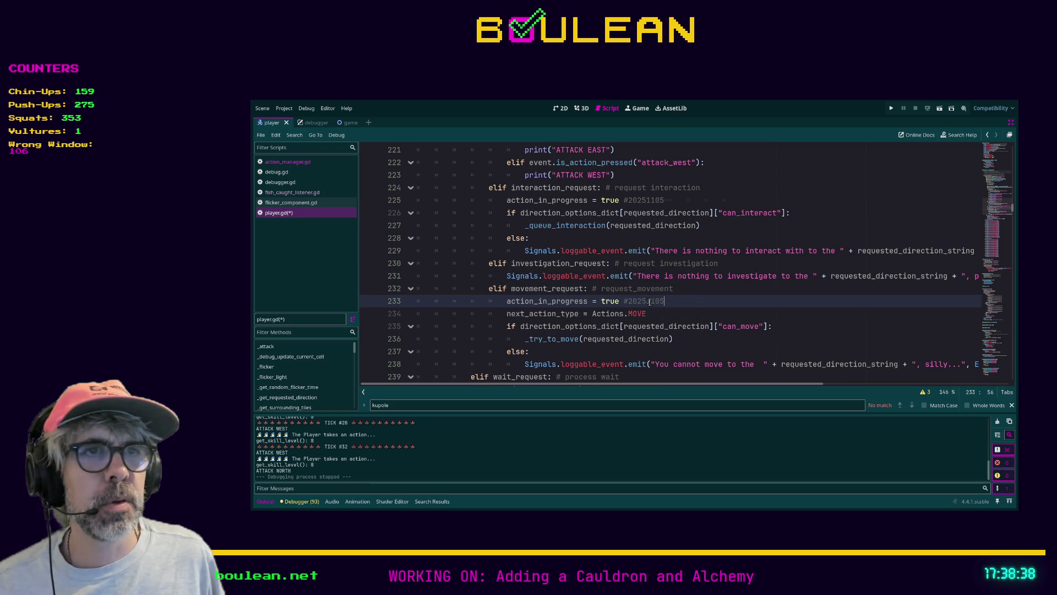
{"action": "left_click", "coordinate": [716, 290]}
Step: Paste the flag line into the wait_request branch, fix its indentation and save player.gd
{"action": "scroll", "coordinate": [710, 292], "scroll_direction": "down", "scroll_amount": 2}
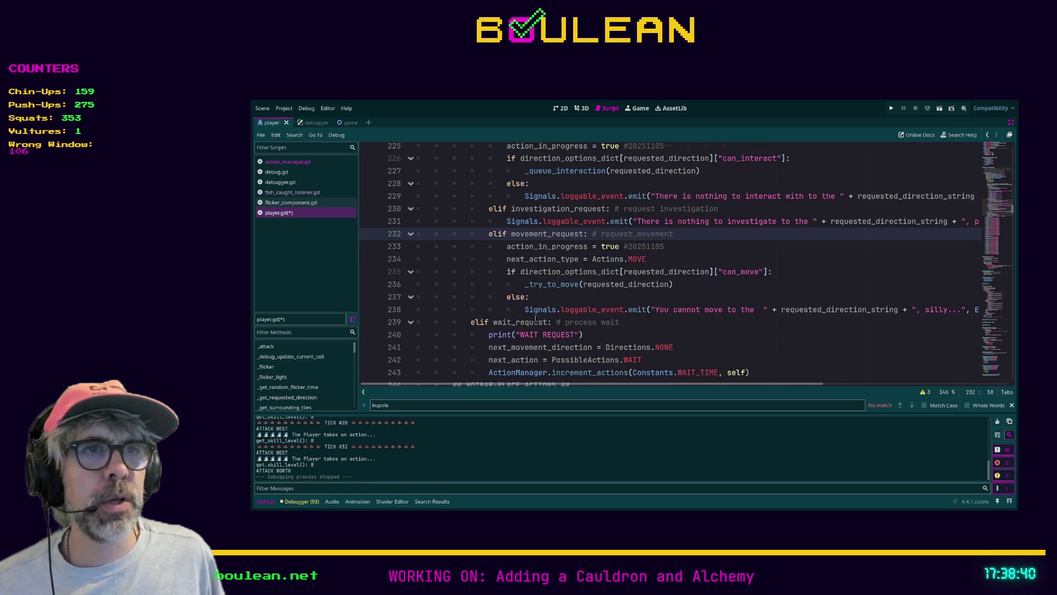
{"action": "left_click", "coordinate": [634, 321]}
{"action": "key", "text": "Down"}
{"action": "key", "text": "Return"}
{"action": "key", "text": "ctrl+v"}
{"action": "key", "text": "shift+Tab"}
{"action": "key", "text": "shift+Tab"}
{"action": "scroll", "coordinate": [634, 322], "scroll_direction": "down", "scroll_amount": 1}
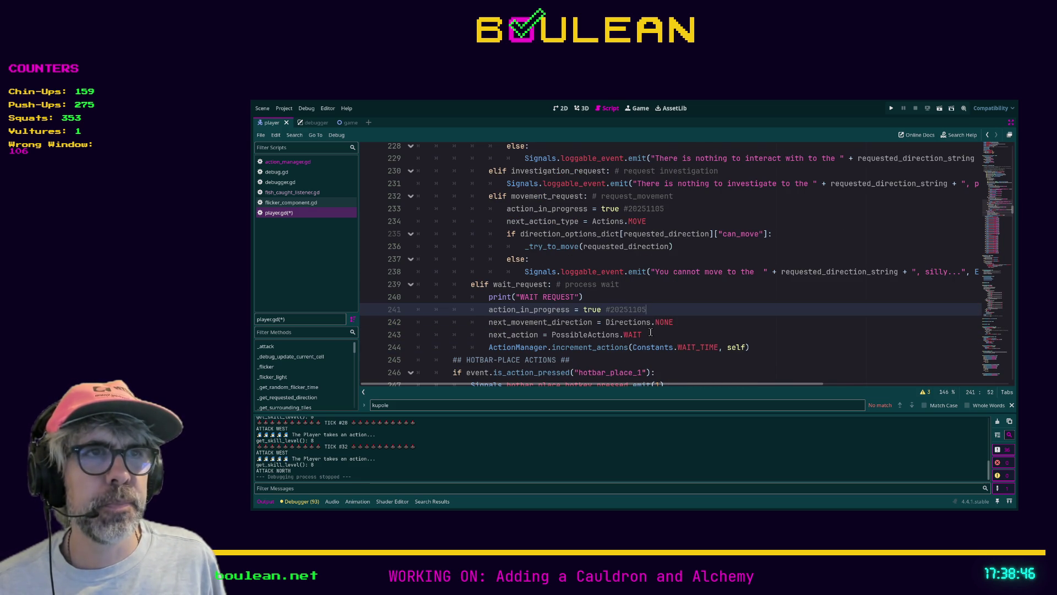
{"action": "key", "text": "Down"}
{"action": "scroll", "coordinate": [651, 332], "scroll_direction": "down", "scroll_amount": 1}
{"action": "scroll", "coordinate": [663, 327], "scroll_direction": "down", "scroll_amount": 1}
{"action": "scroll", "coordinate": [664, 328], "scroll_direction": "down", "scroll_amount": 2}
{"action": "left_click", "coordinate": [693, 296]}
{"action": "key", "text": "ctrl+s"}
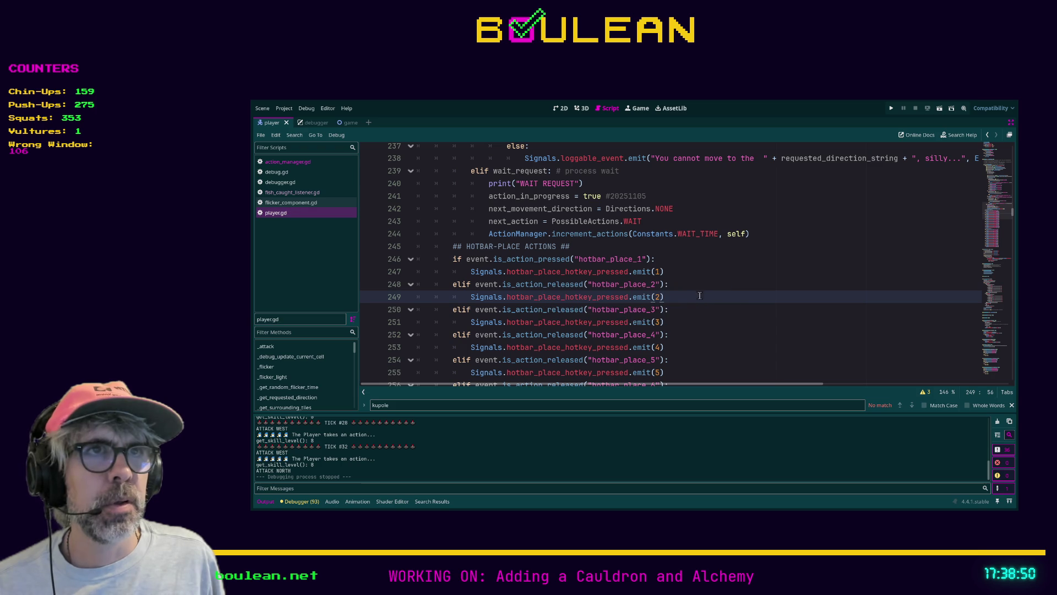
{"action": "left_click", "coordinate": [643, 242]}
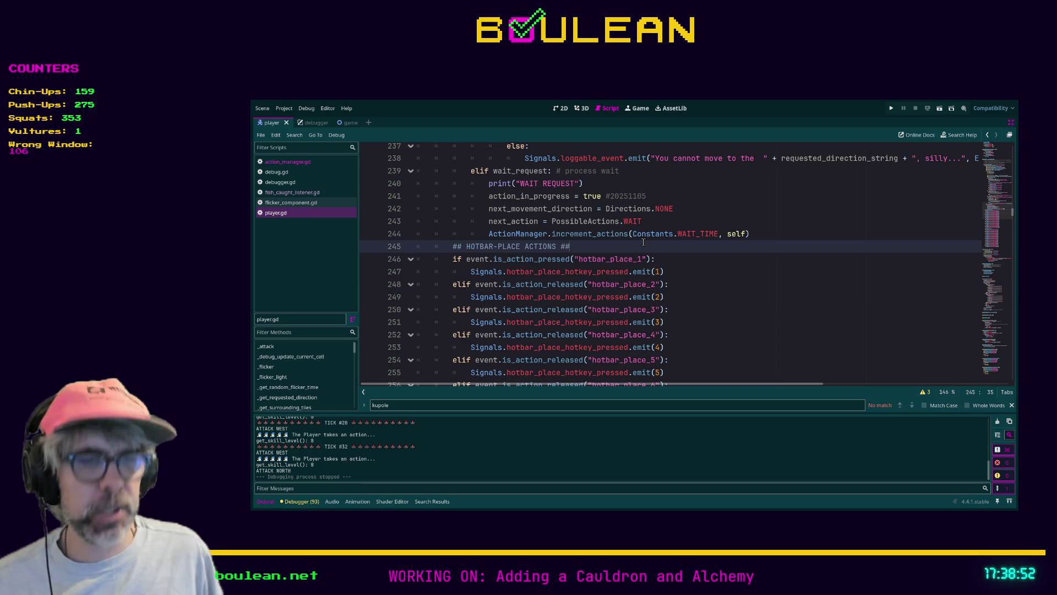
Step: Insert 'action_in_progress = true' as the first line of collect_pickup and save player.gd
{"action": "key", "text": "ctrl+f"}
{"action": "type", "text": "action_"}
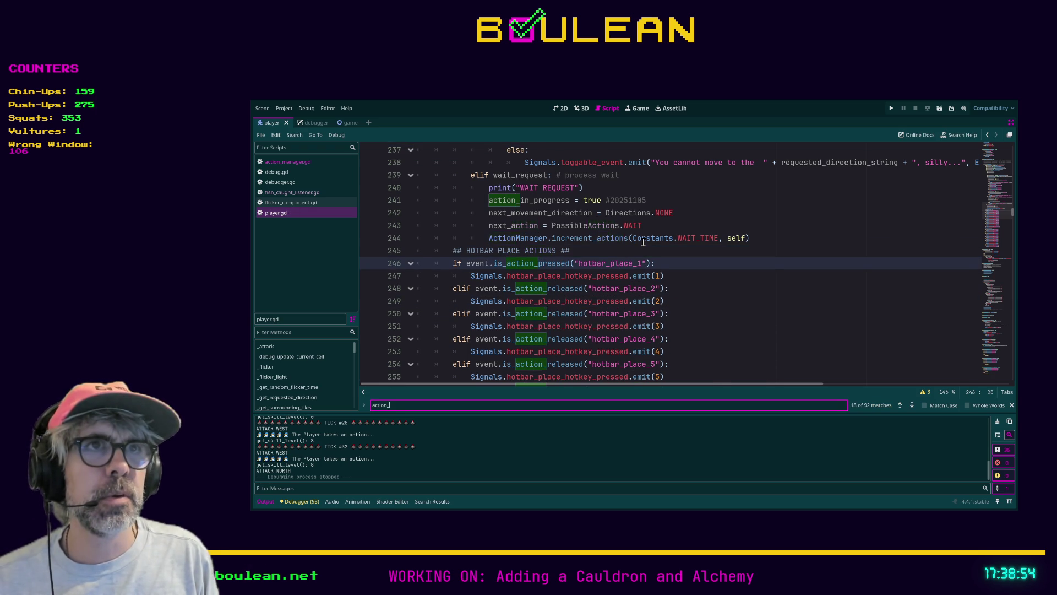
{"action": "type", "text": "in_progress = false"}
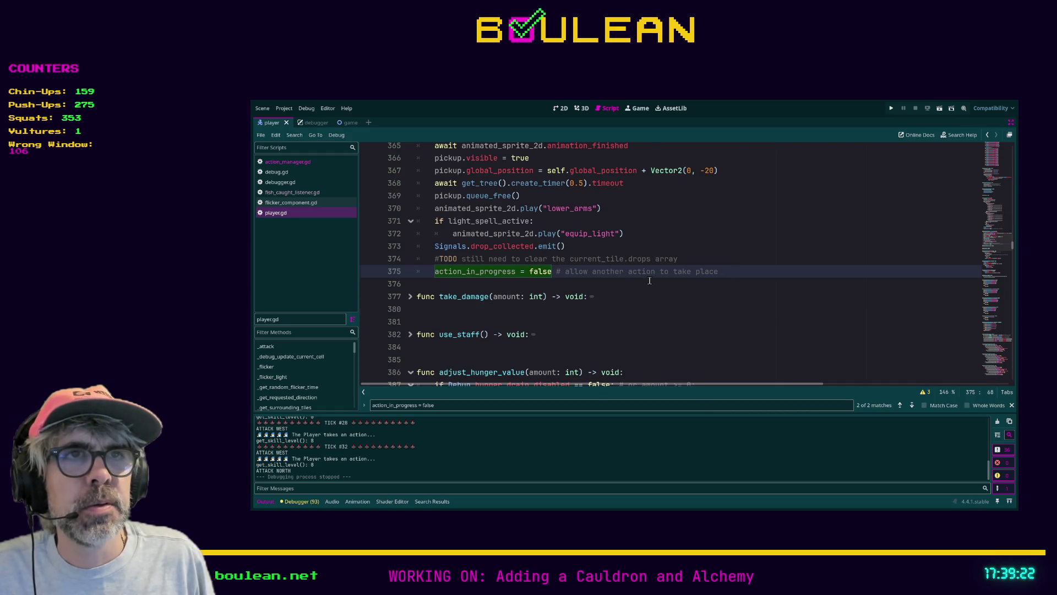
{"action": "scroll", "coordinate": [650, 281], "scroll_direction": "up", "scroll_amount": 3}
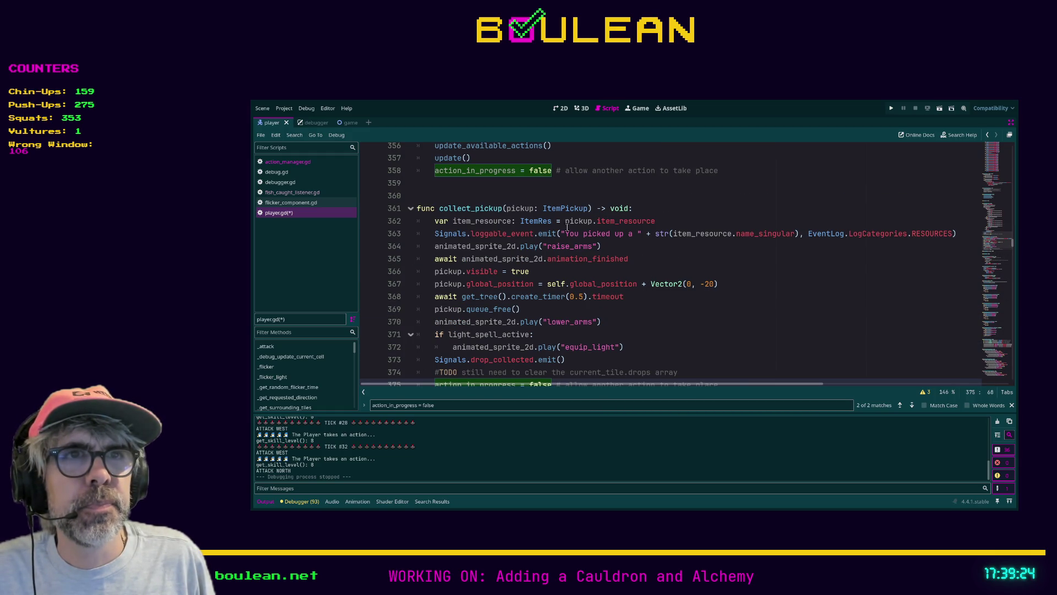
{"action": "left_click", "coordinate": [435, 221]}
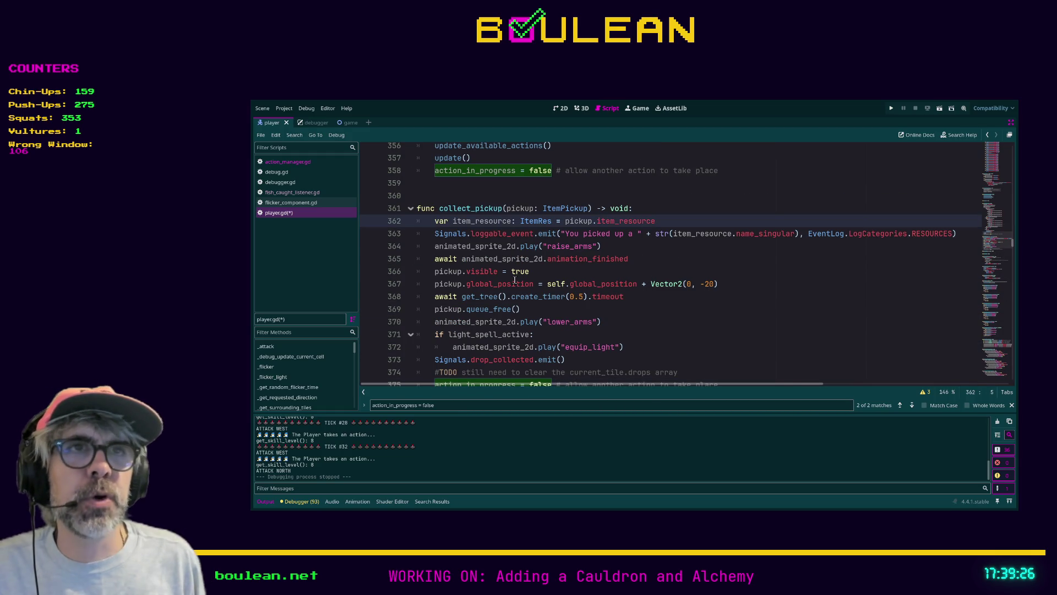
{"action": "key", "text": "ctrl+shift+Return"}
{"action": "type", "text": "action"}
{"action": "key", "text": "Return"}
{"action": "type", "text": "true"}
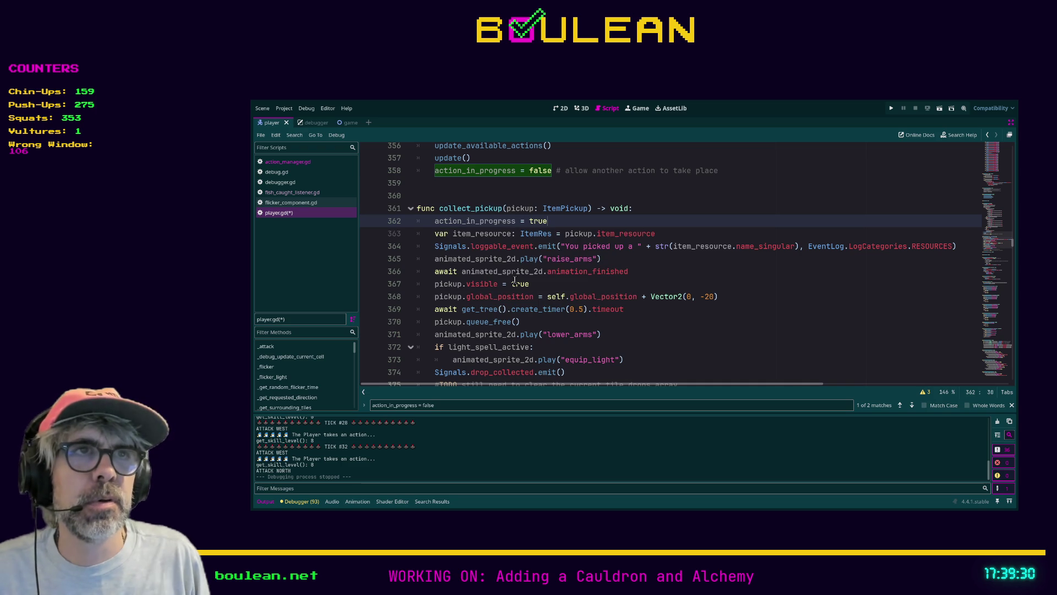
{"action": "left_click", "coordinate": [691, 356]}
{"action": "key", "text": "ctrl+s"}
Step: Unfold and read take_damage and use_staff, then run the game with F5
{"action": "scroll", "coordinate": [665, 326], "scroll_direction": "down", "scroll_amount": 2}
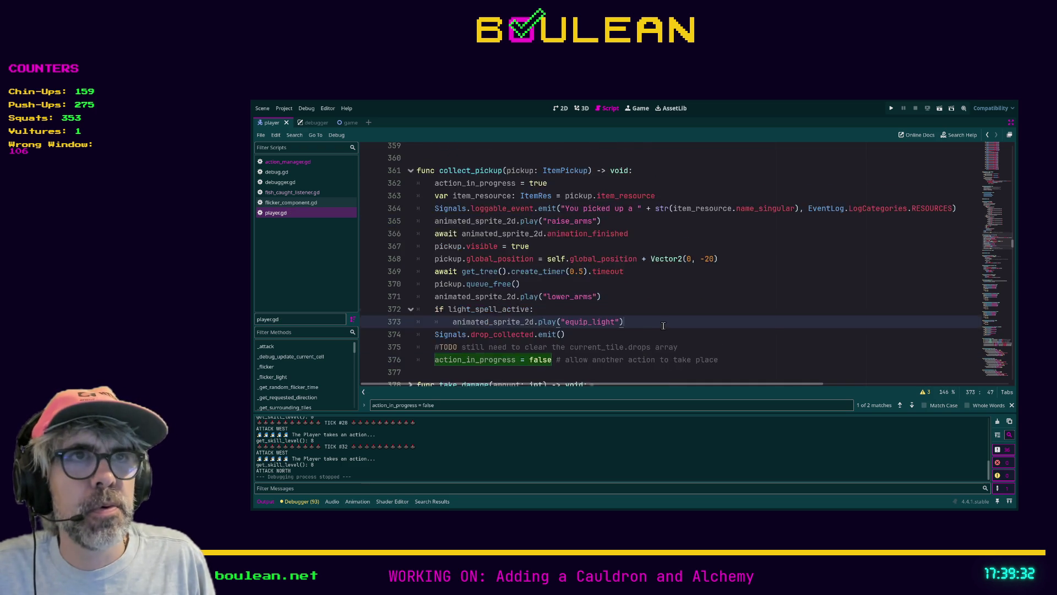
{"action": "scroll", "coordinate": [583, 335], "scroll_direction": "down", "scroll_amount": 1}
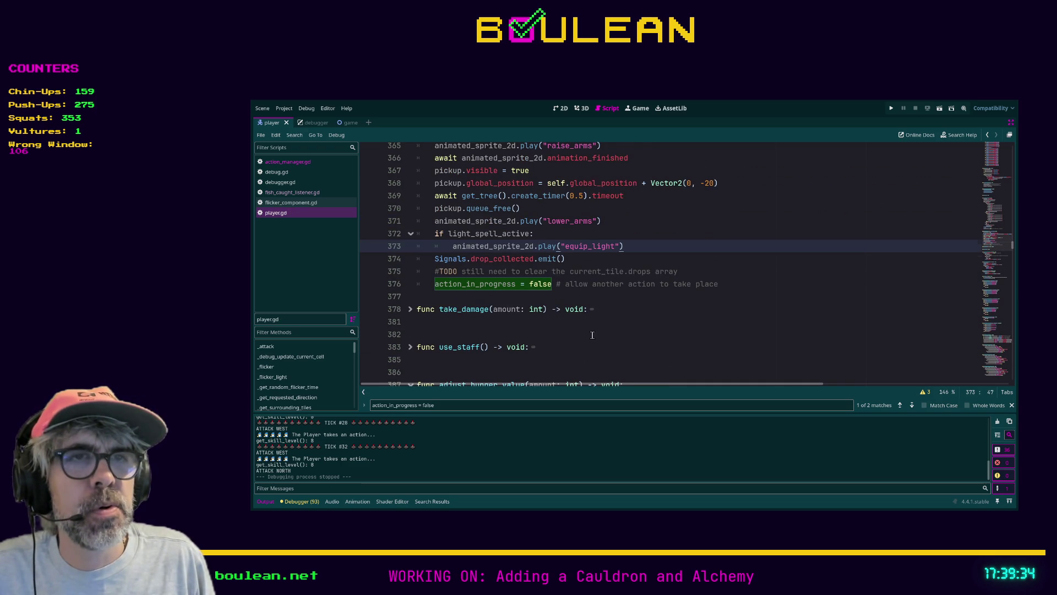
{"action": "left_click", "coordinate": [411, 309]}
{"action": "scroll", "coordinate": [427, 305], "scroll_direction": "down", "scroll_amount": 1}
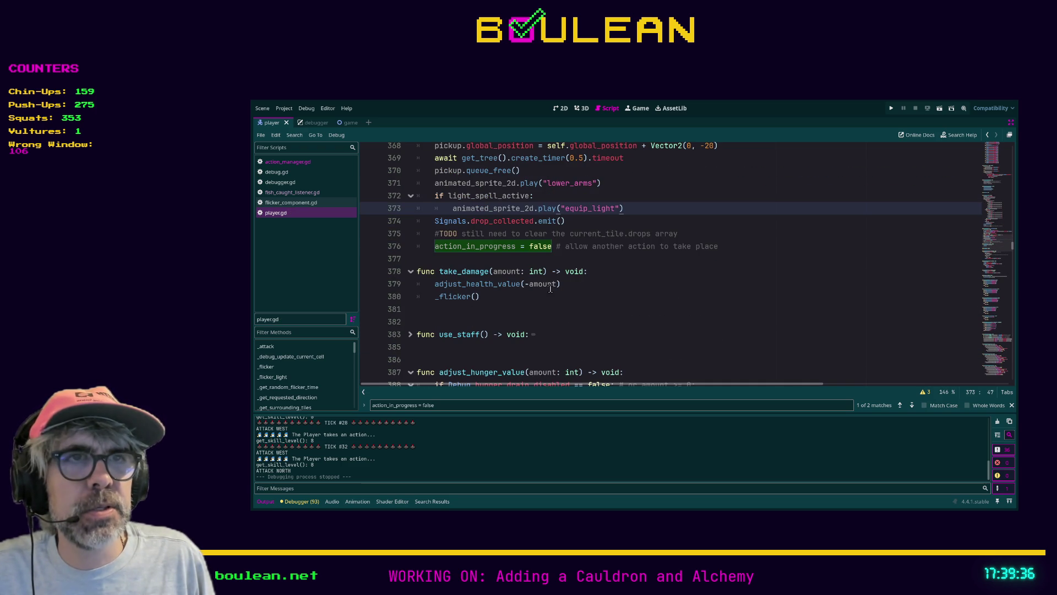
{"action": "left_click", "coordinate": [410, 335]}
{"action": "scroll", "coordinate": [462, 292], "scroll_direction": "down", "scroll_amount": 1}
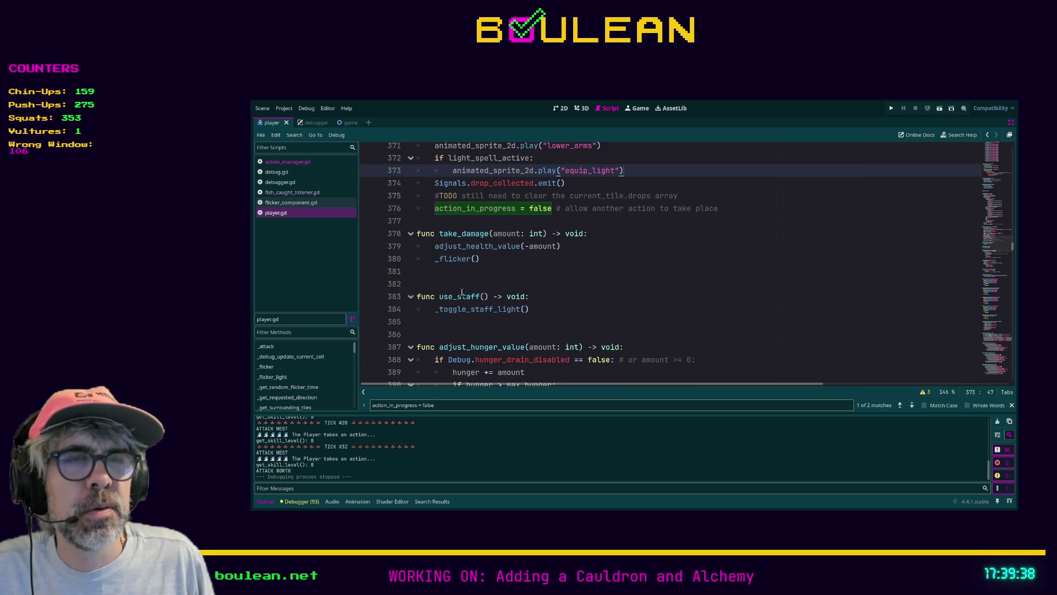
{"action": "scroll", "coordinate": [554, 275], "scroll_direction": "down", "scroll_amount": 1}
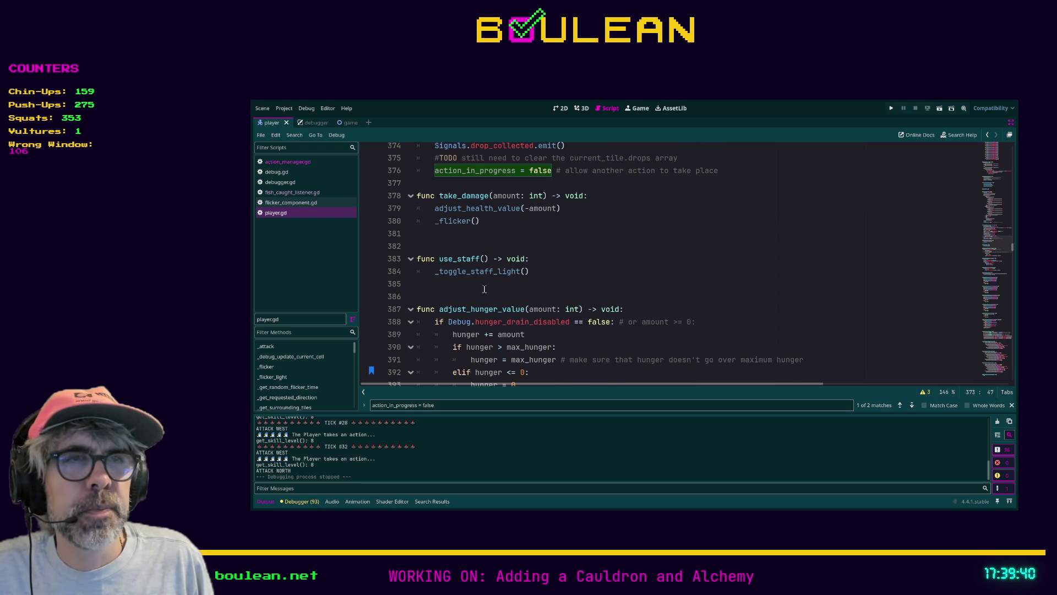
{"action": "scroll", "coordinate": [470, 291], "scroll_direction": "down", "scroll_amount": 4}
{"action": "scroll", "coordinate": [497, 286], "scroll_direction": "down", "scroll_amount": 5}
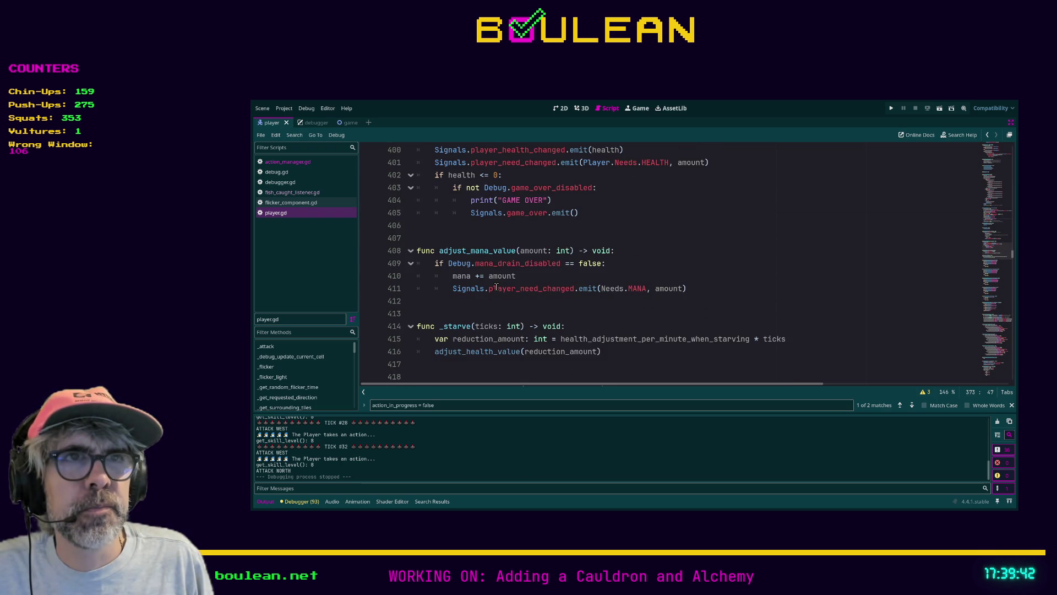
{"action": "scroll", "coordinate": [496, 286], "scroll_direction": "down", "scroll_amount": 3}
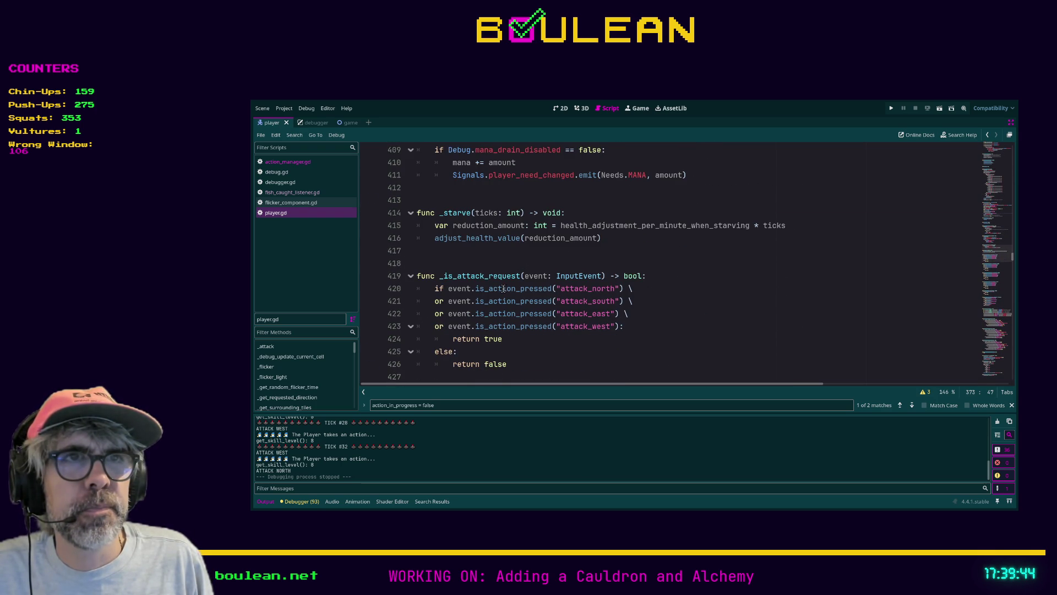
{"action": "scroll", "coordinate": [411, 310], "scroll_direction": "down", "scroll_amount": 3}
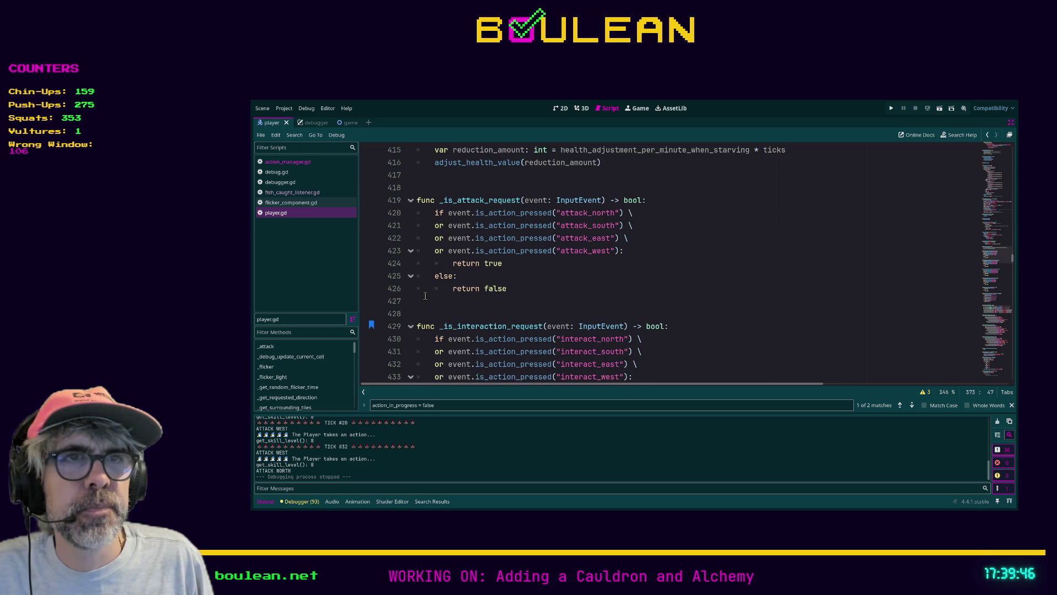
{"action": "scroll", "coordinate": [456, 294], "scroll_direction": "down", "scroll_amount": 11}
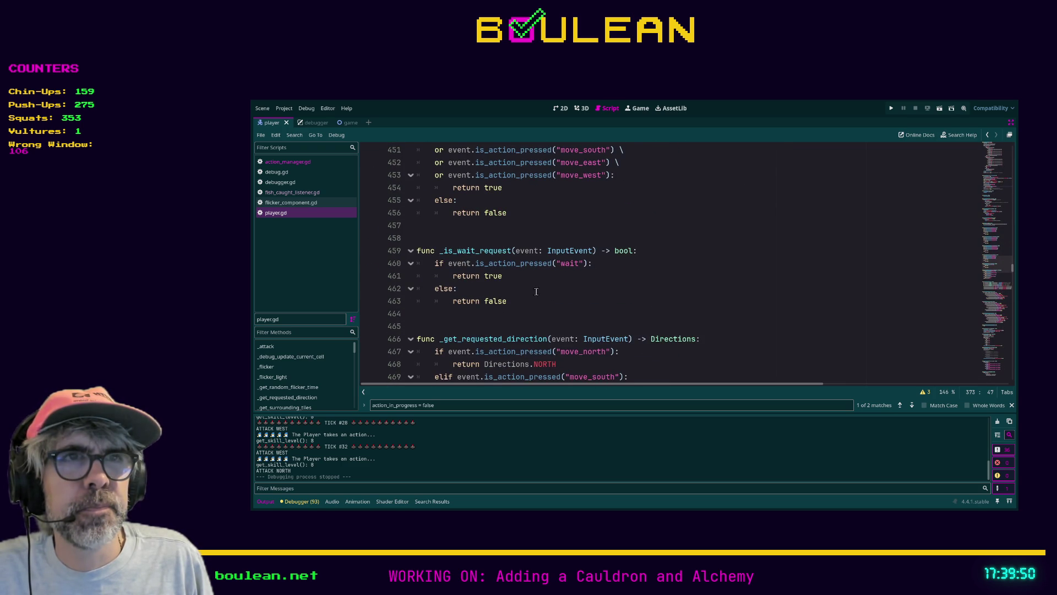
{"action": "scroll", "coordinate": [472, 288], "scroll_direction": "down", "scroll_amount": 2}
{"action": "left_click", "coordinate": [549, 245]}
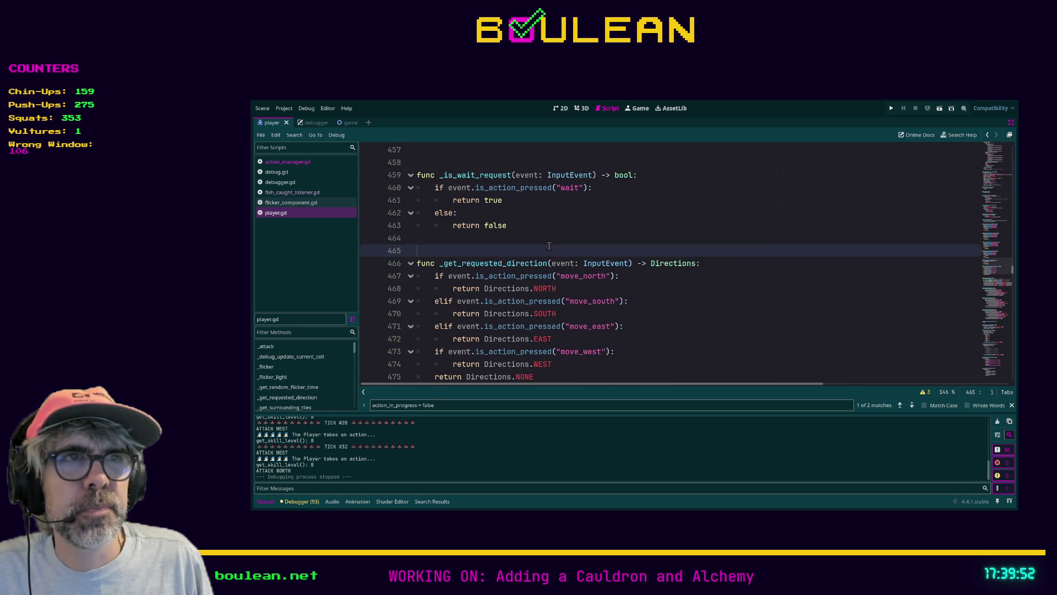
{"action": "key", "text": "F5"}
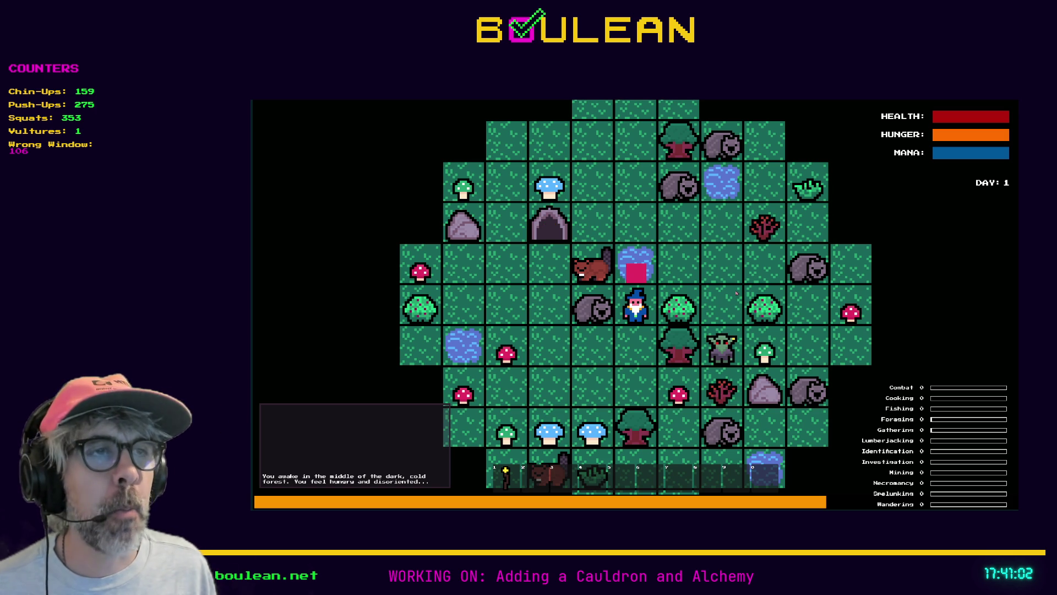
Step: Chop the berry bush above the wizard repeatedly for berries, then attack the wombat on the left
{"action": "key", "text": "Up"}
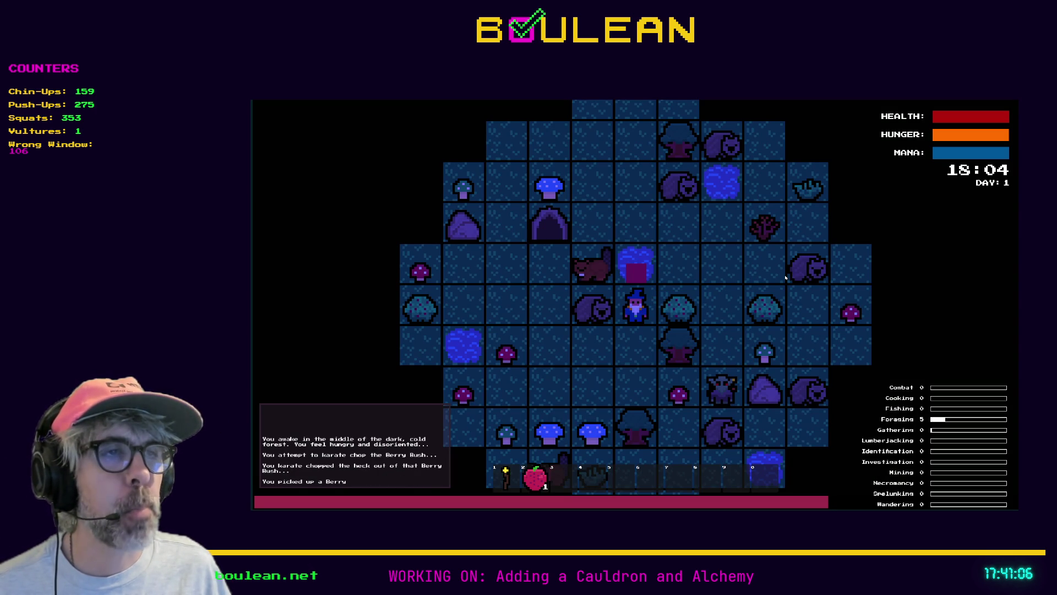
{"action": "key", "text": "Up"}
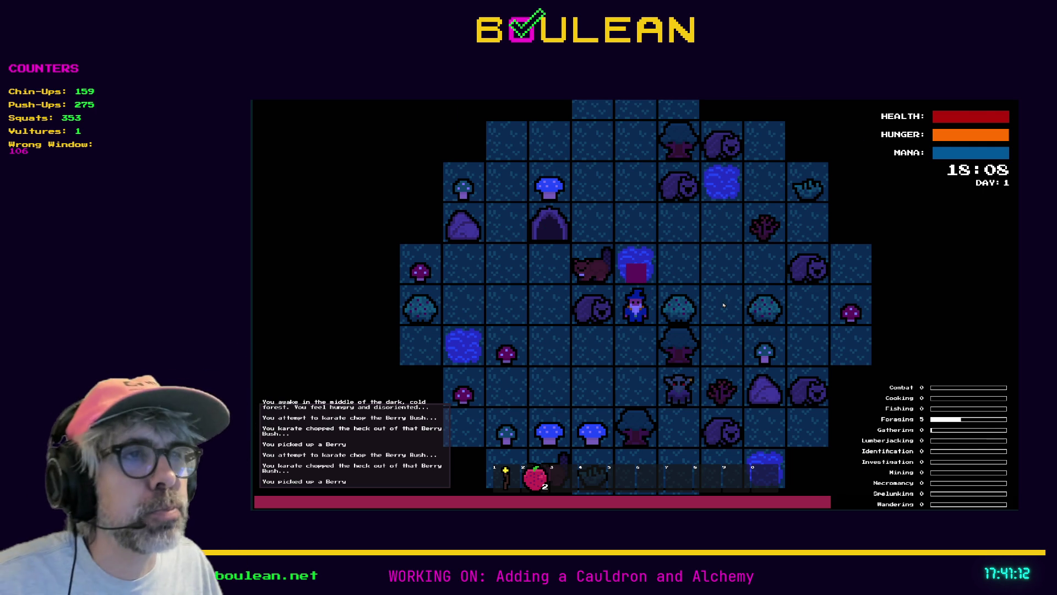
{"action": "scroll", "coordinate": [762, 301], "scroll_direction": "up", "scroll_amount": 2}
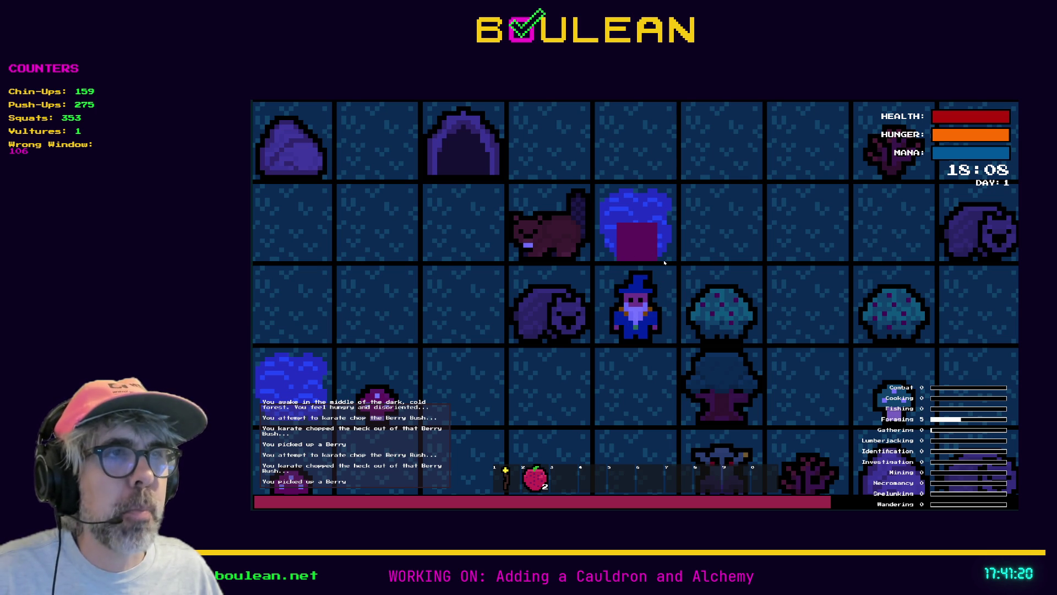
{"action": "left_click", "coordinate": [663, 262]}
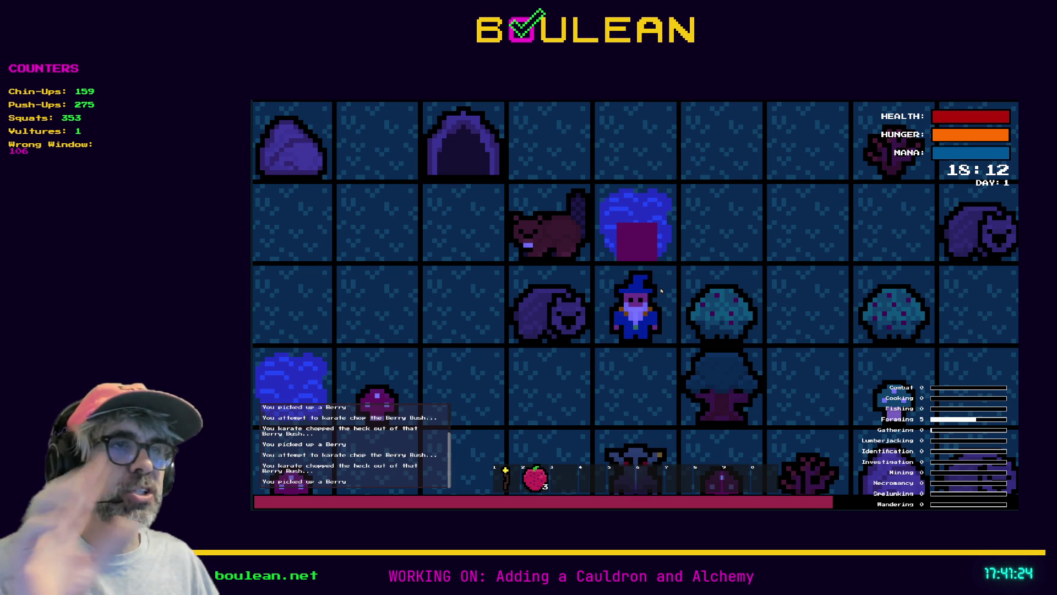
{"action": "key", "text": "Up"}
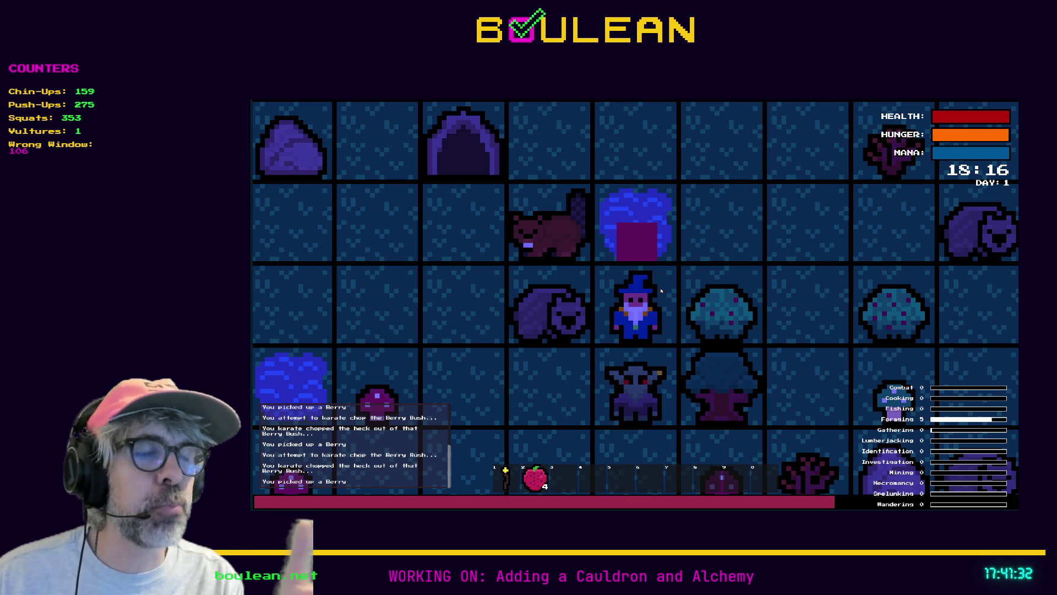
{"action": "key", "text": "Up"}
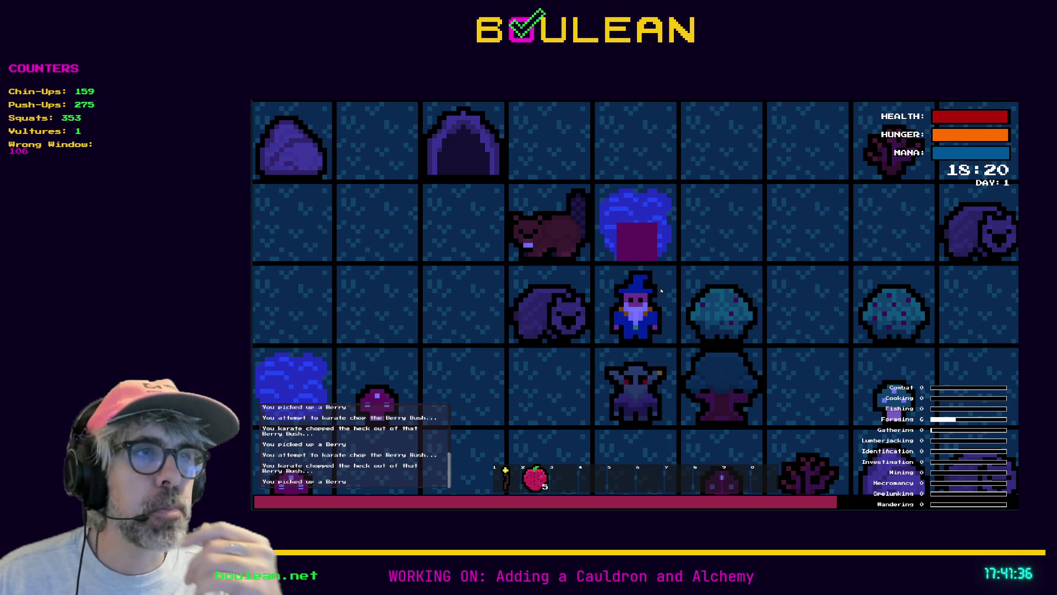
{"action": "key", "text": "Up"}
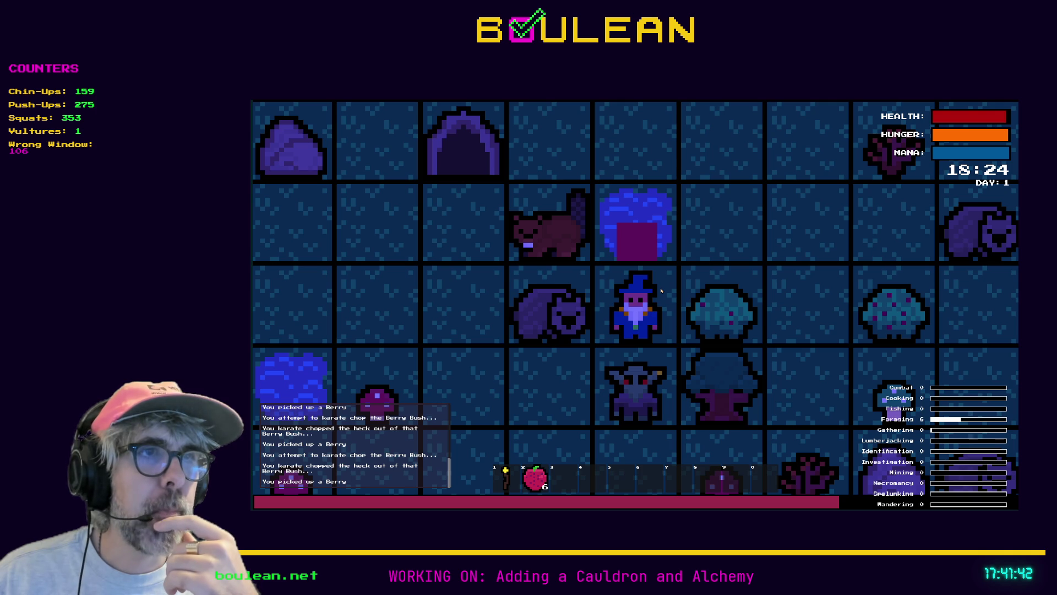
{"action": "key", "text": "Up"}
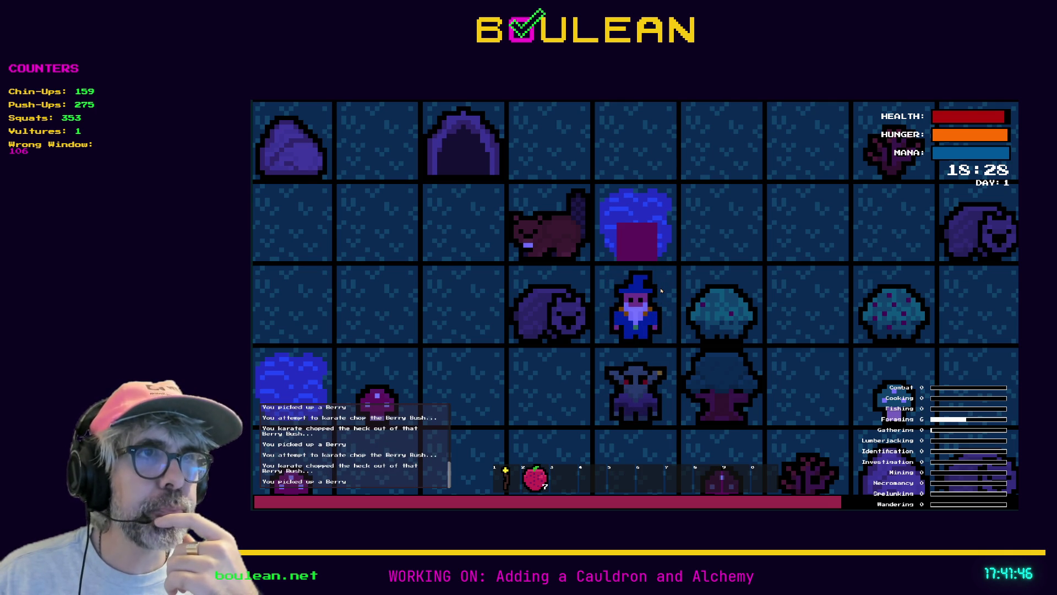
{"action": "key", "text": "Up"}
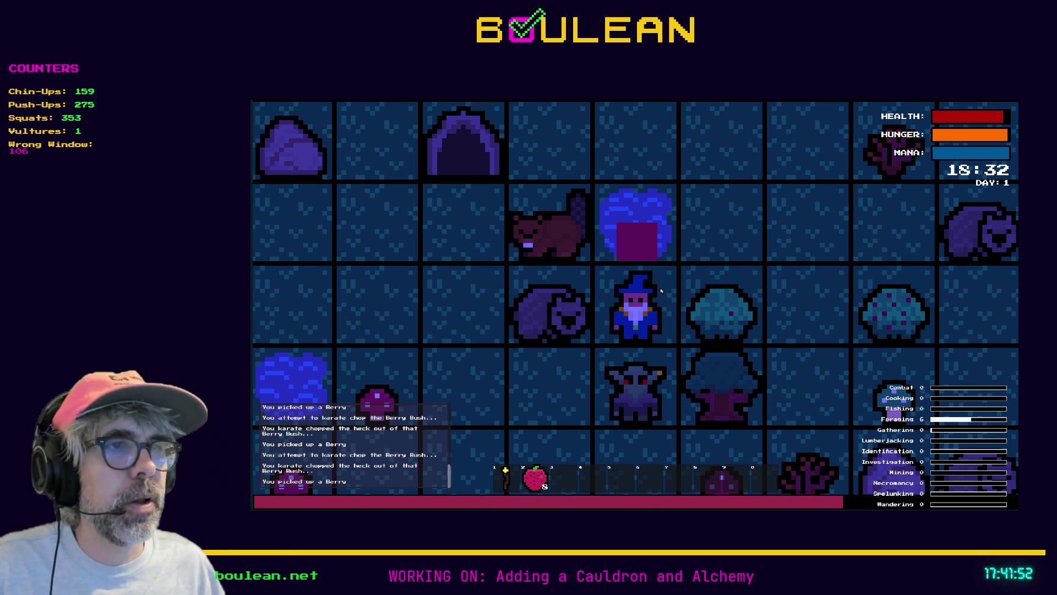
{"action": "key", "text": "Left"}
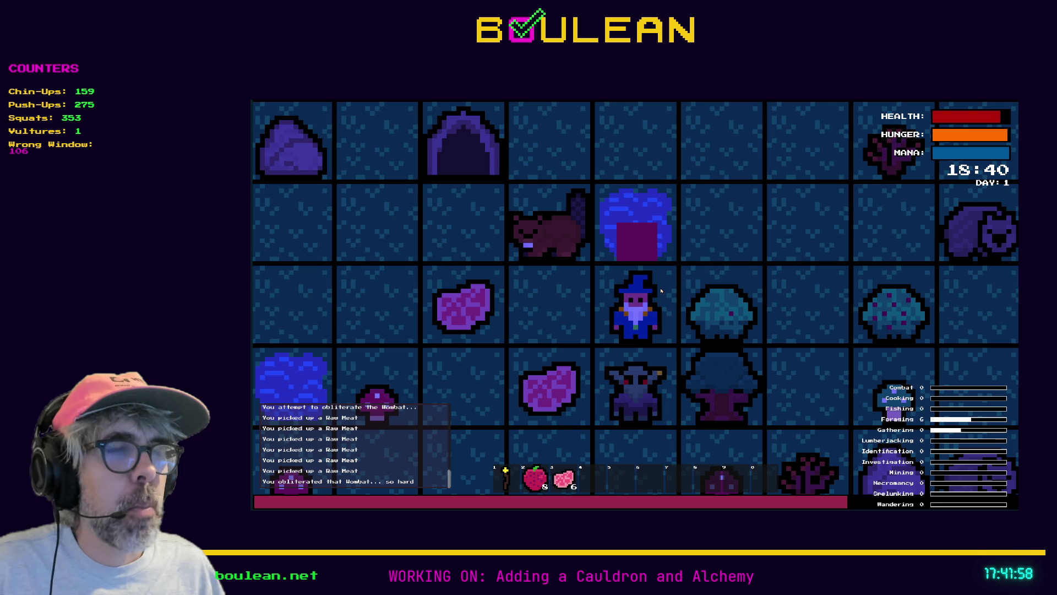
Step: Move the wizard around to step onto and collect the raw meat
{"action": "key", "text": "Left"}
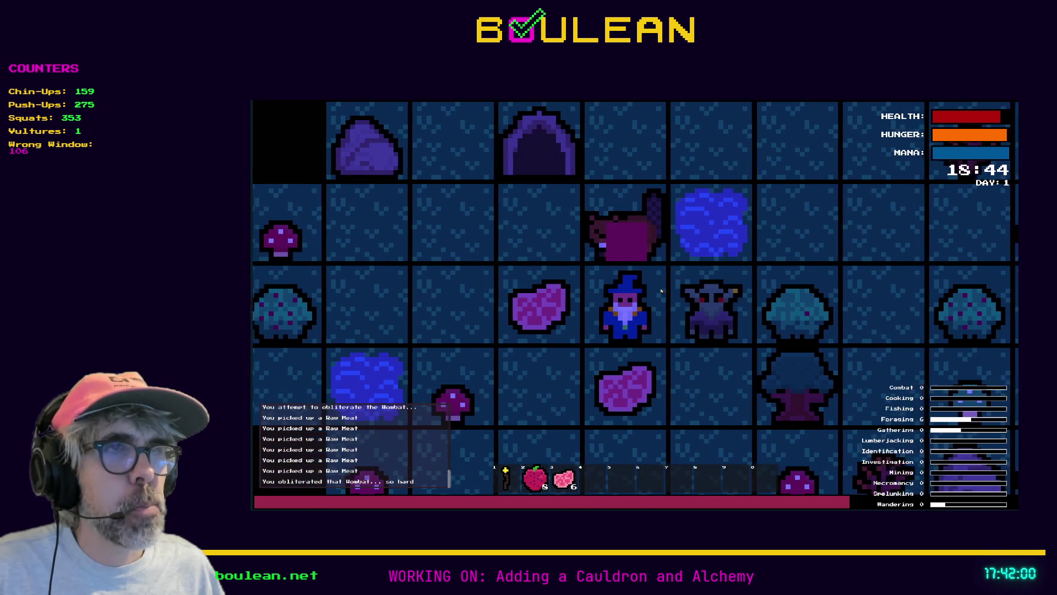
{"action": "key", "text": "Down"}
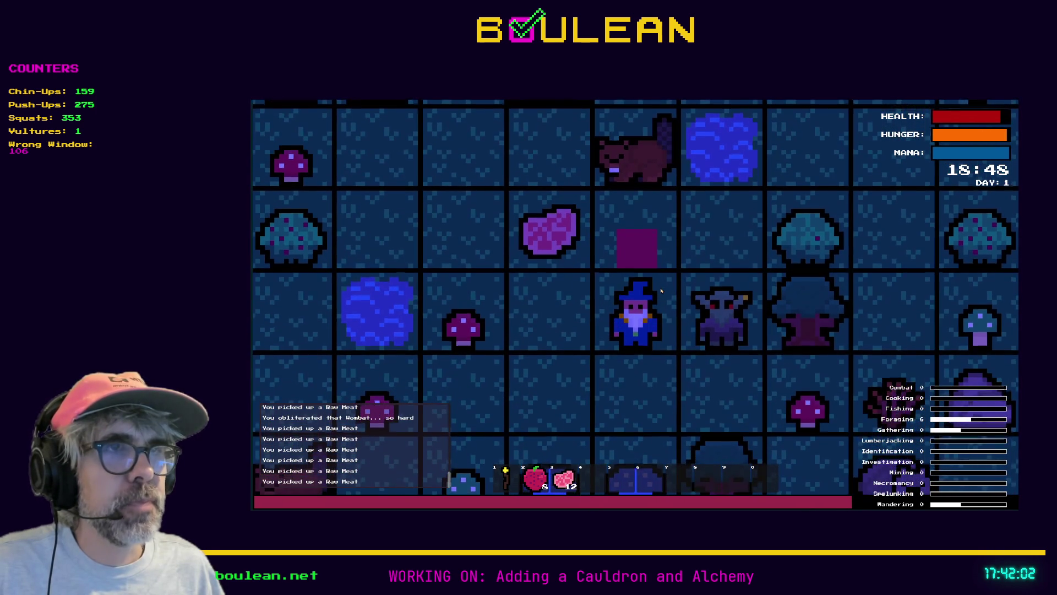
{"action": "key", "text": "Up"}
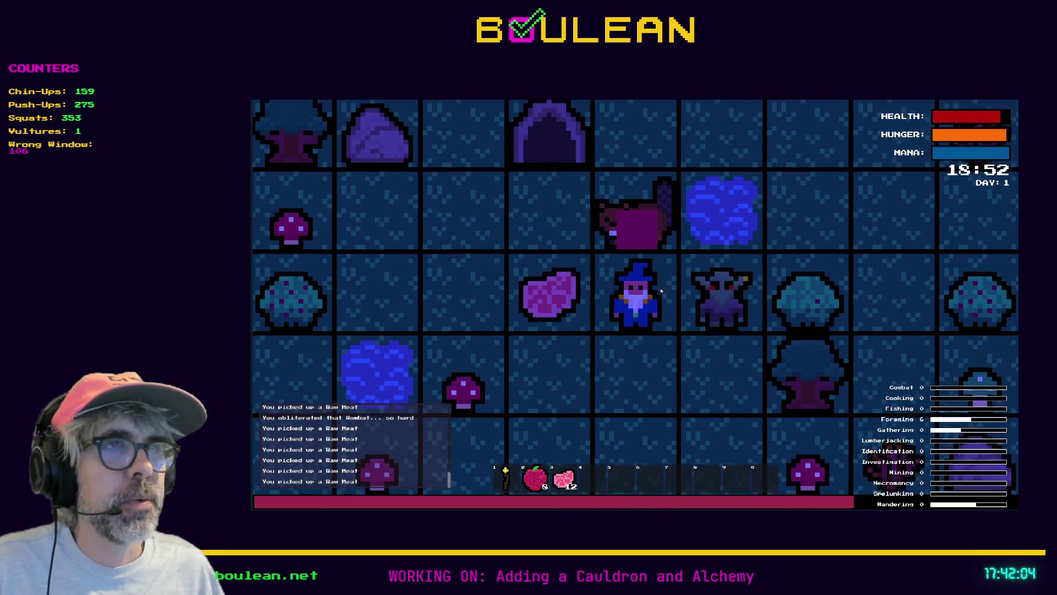
{"action": "key", "text": "Left"}
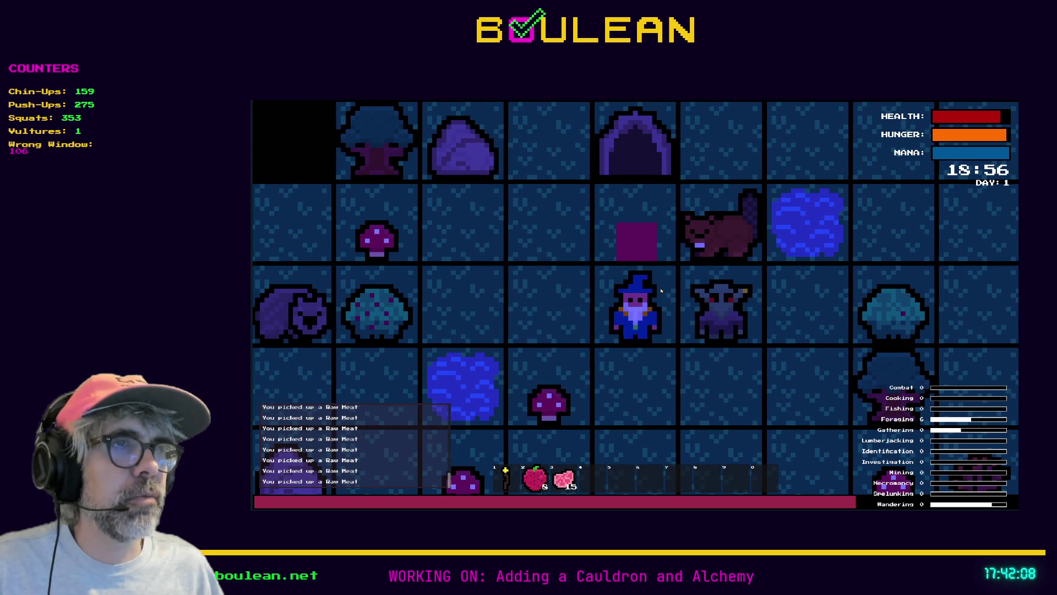
Step: Defeat the Goblin on the right, destroy its Gravestone, and attack the Goblin above
{"action": "key", "text": "Right"}
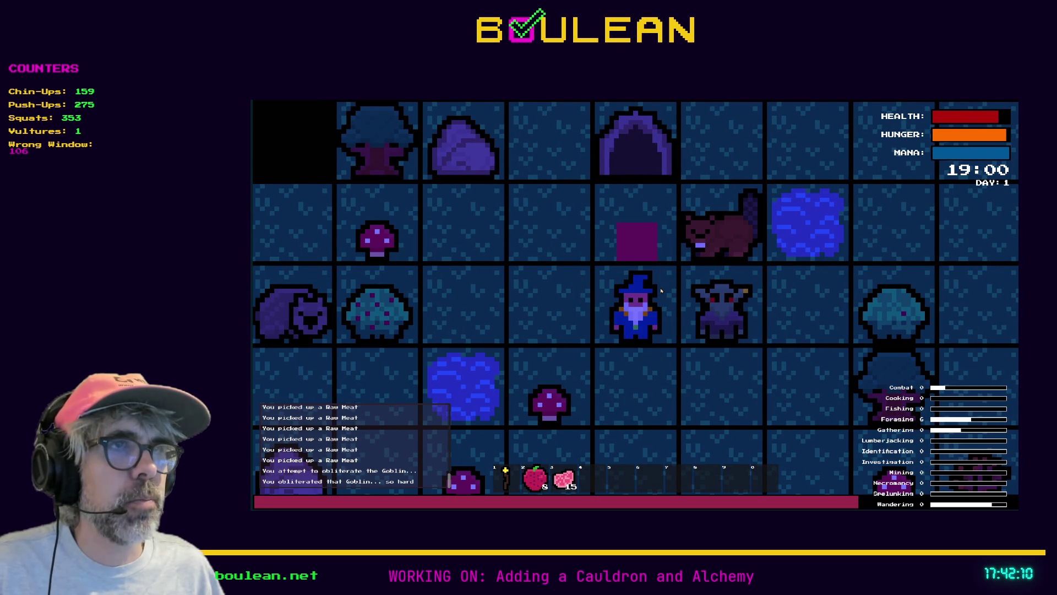
{"action": "key", "text": "Right"}
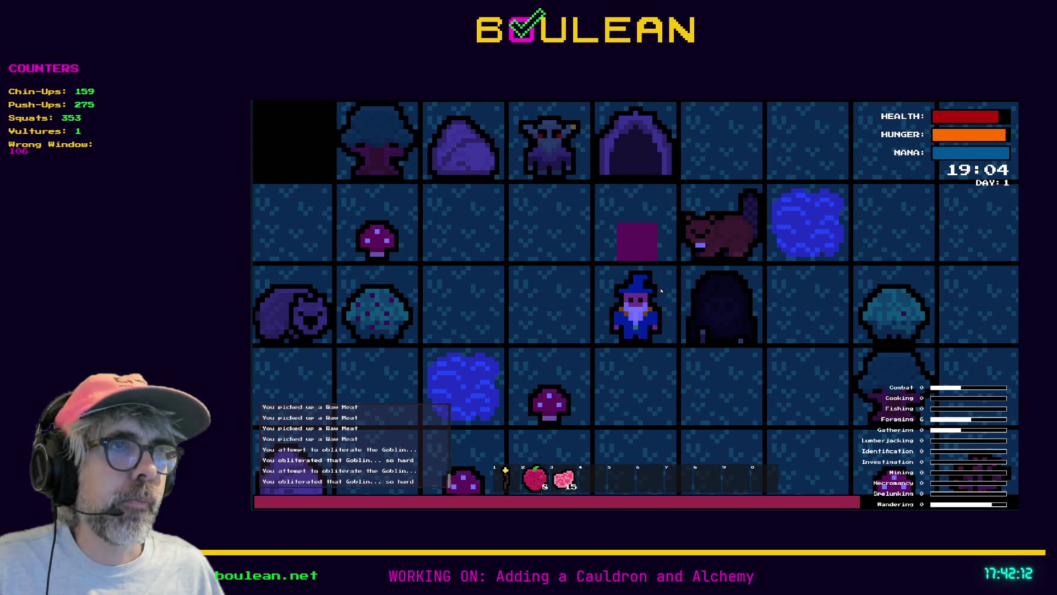
{"action": "key", "text": "Right"}
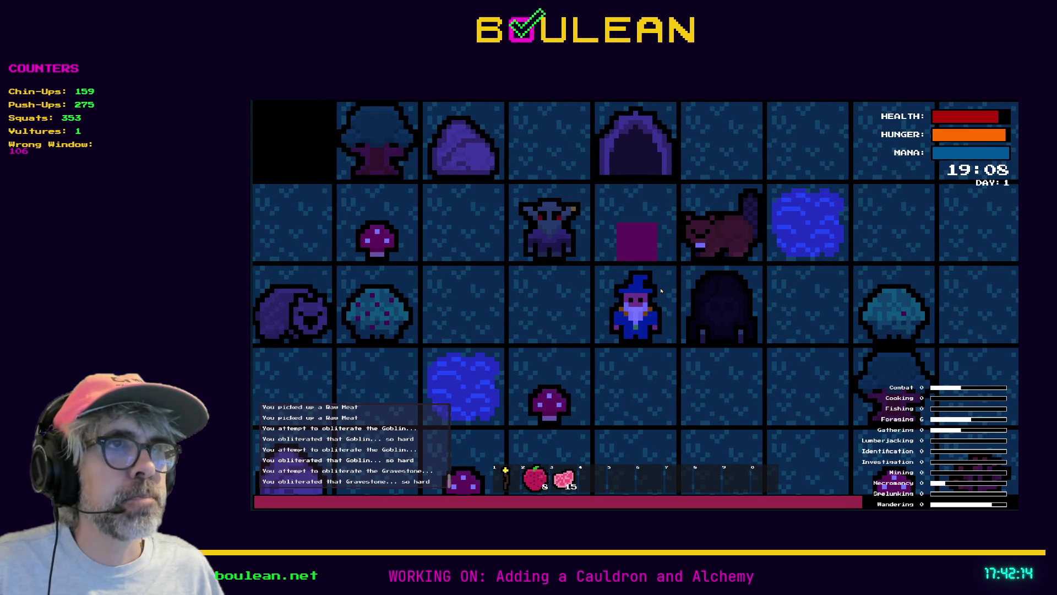
{"action": "key", "text": "Right"}
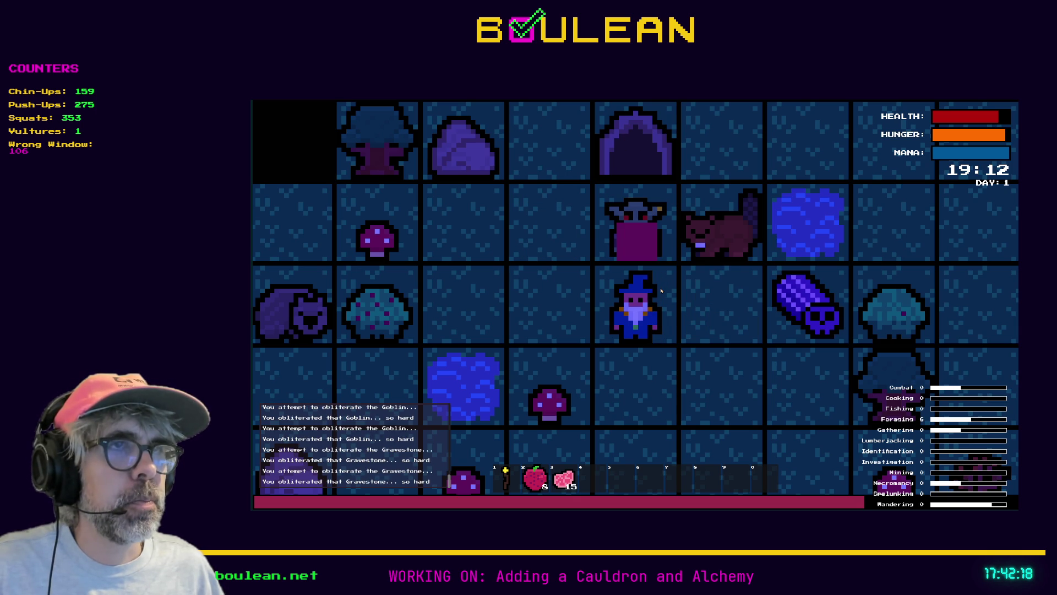
{"action": "key", "text": "Up"}
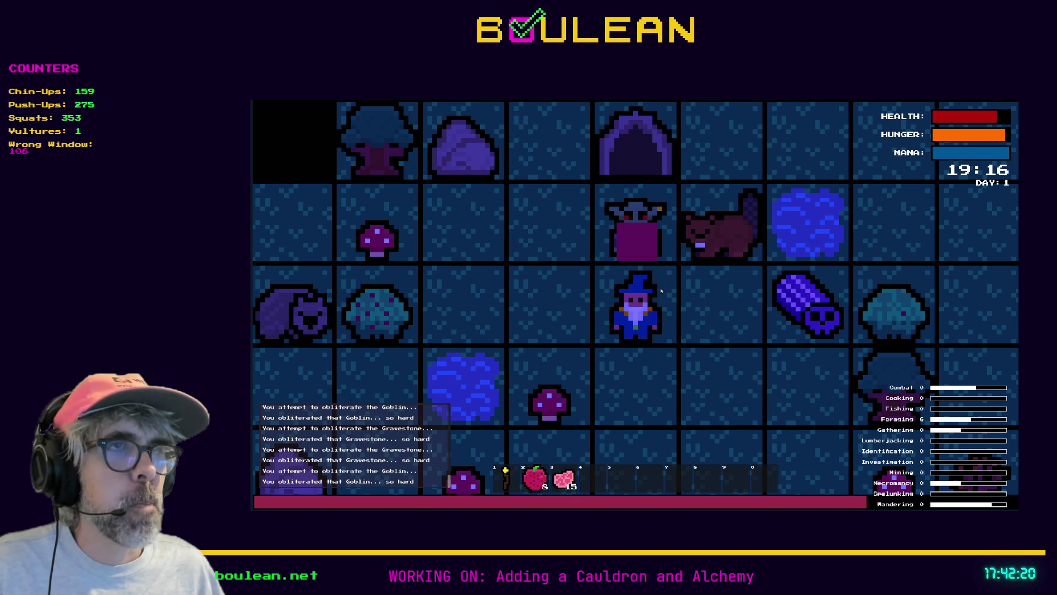
{"action": "key", "text": "Up"}
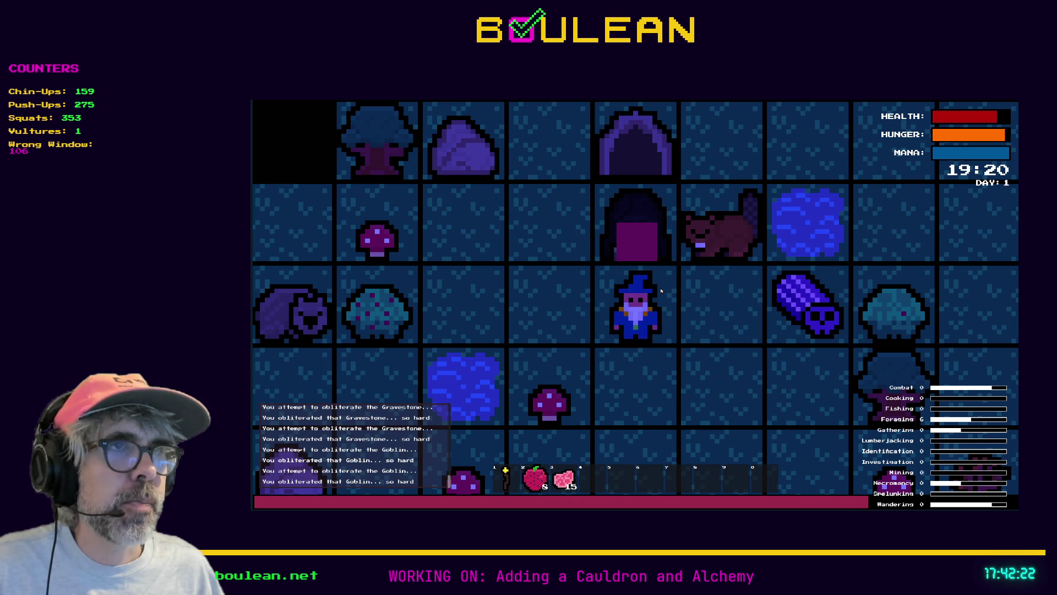
Step: Walk the wizard right, down and up to pick up the Soul
{"action": "key", "text": "Right"}
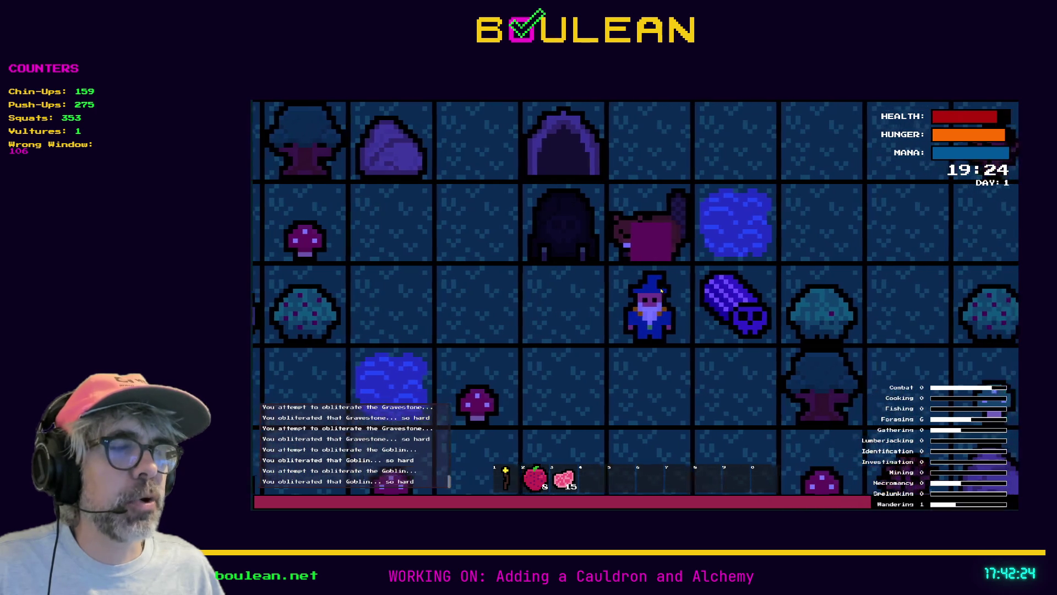
{"action": "key", "text": "Down"}
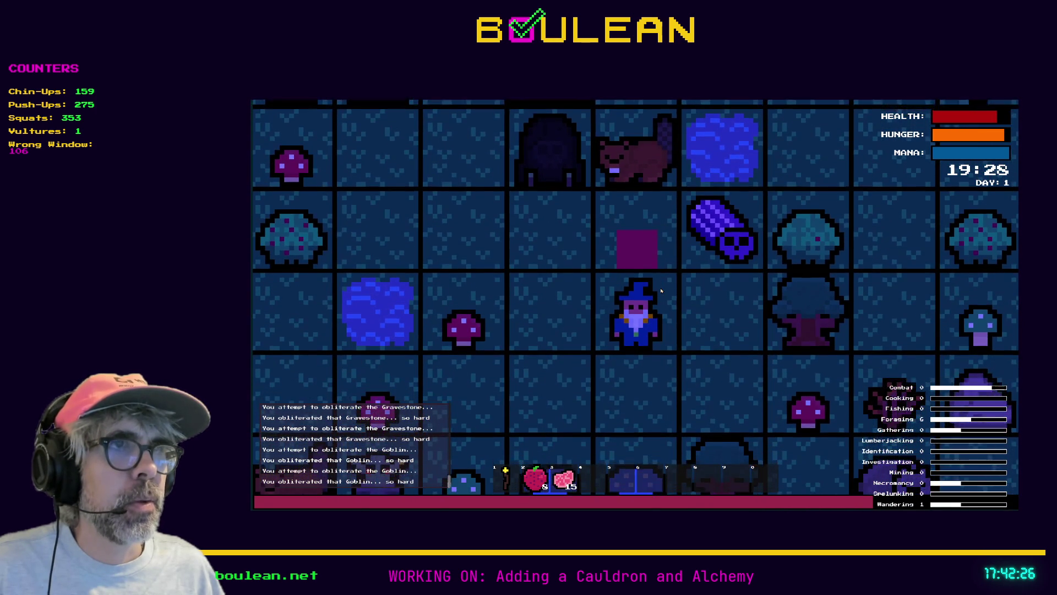
{"action": "key", "text": "Down"}
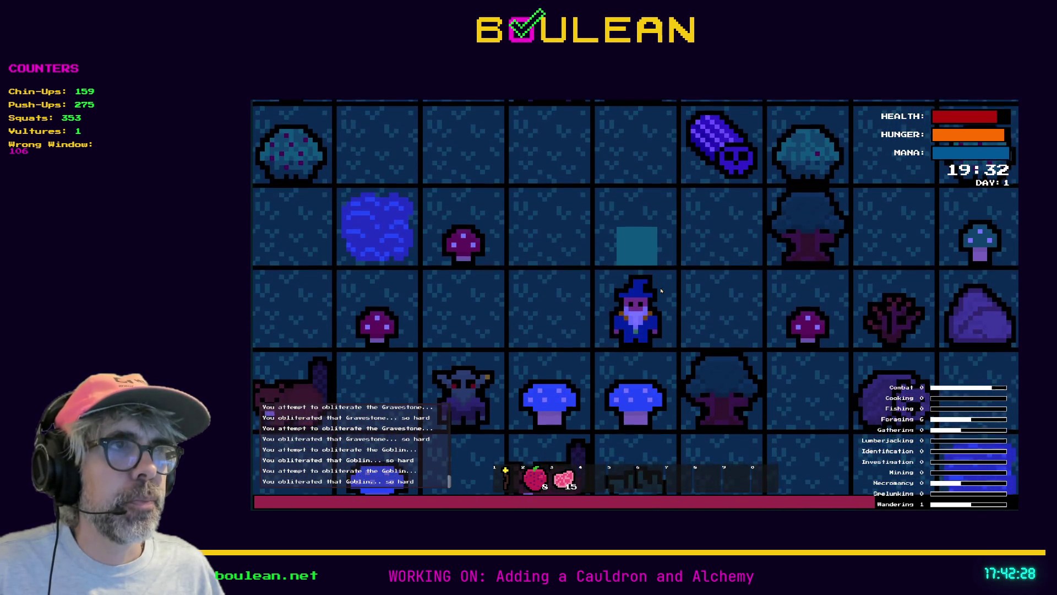
{"action": "key", "text": "Right"}
{"action": "key", "text": "Up"}
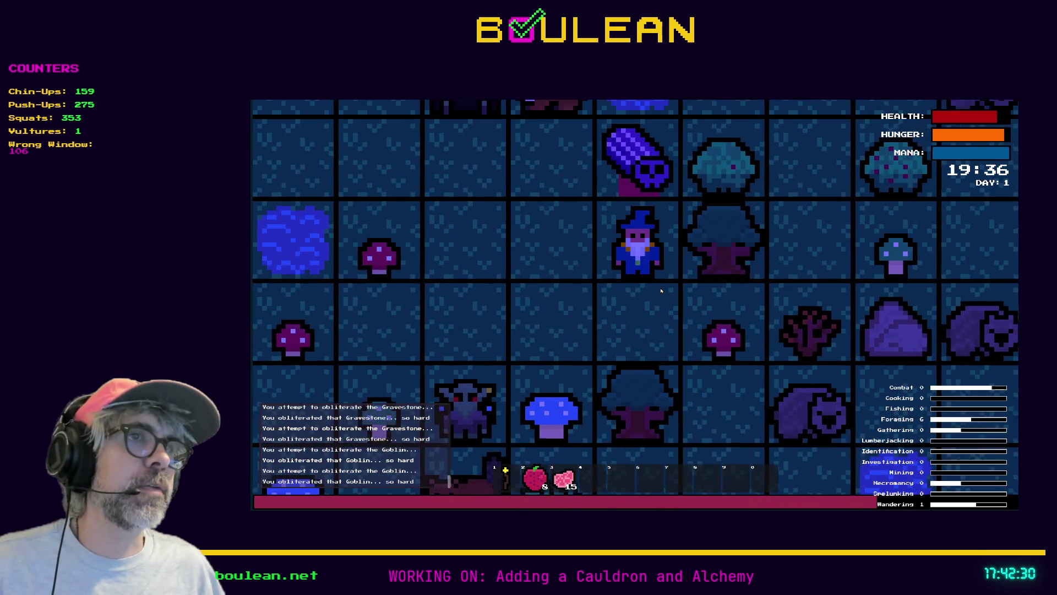
{"action": "key", "text": "Up"}
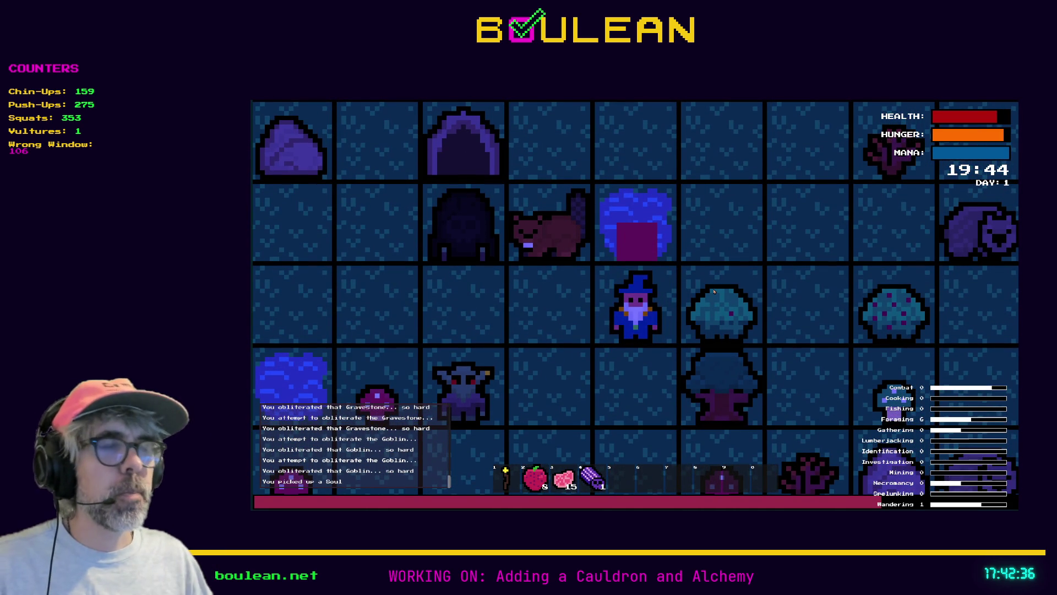
Step: Stop the game and search player.gd for 'collect_pickups'
{"action": "key", "text": "Escape"}
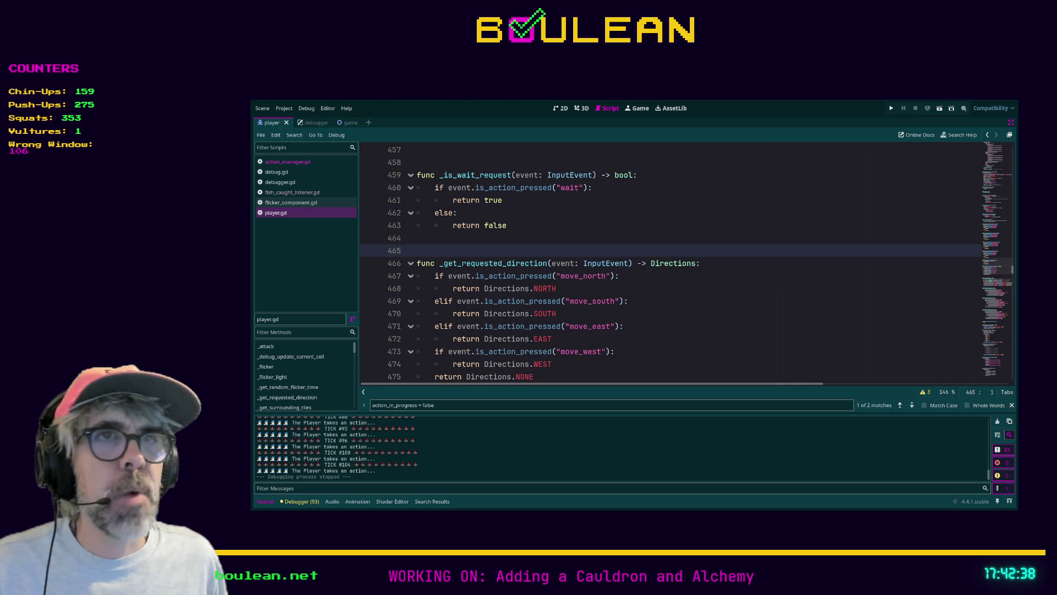
{"action": "key", "text": "Up"}
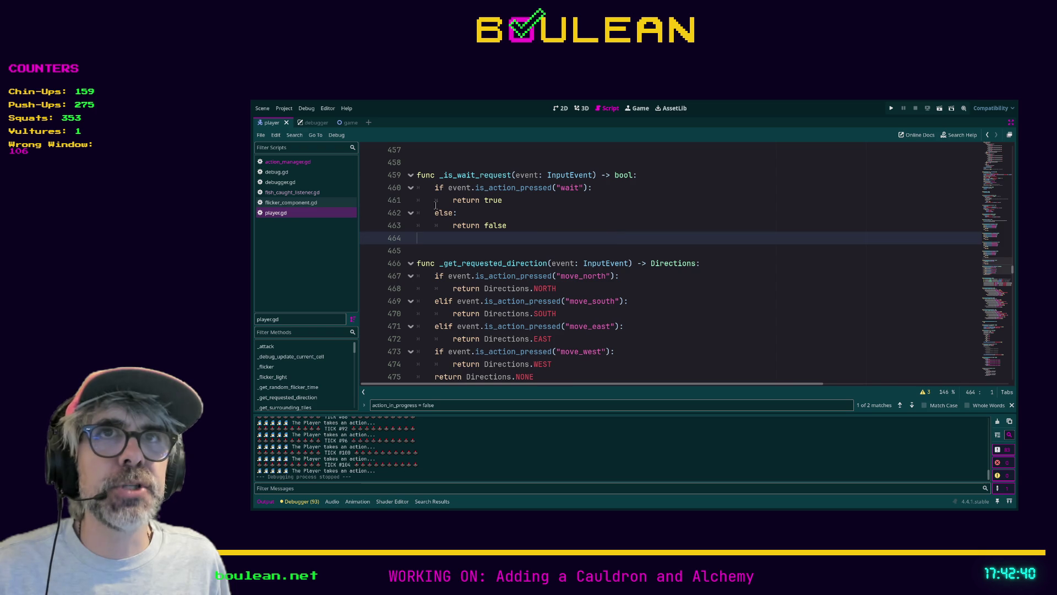
{"action": "key", "text": "ctrl+f"}
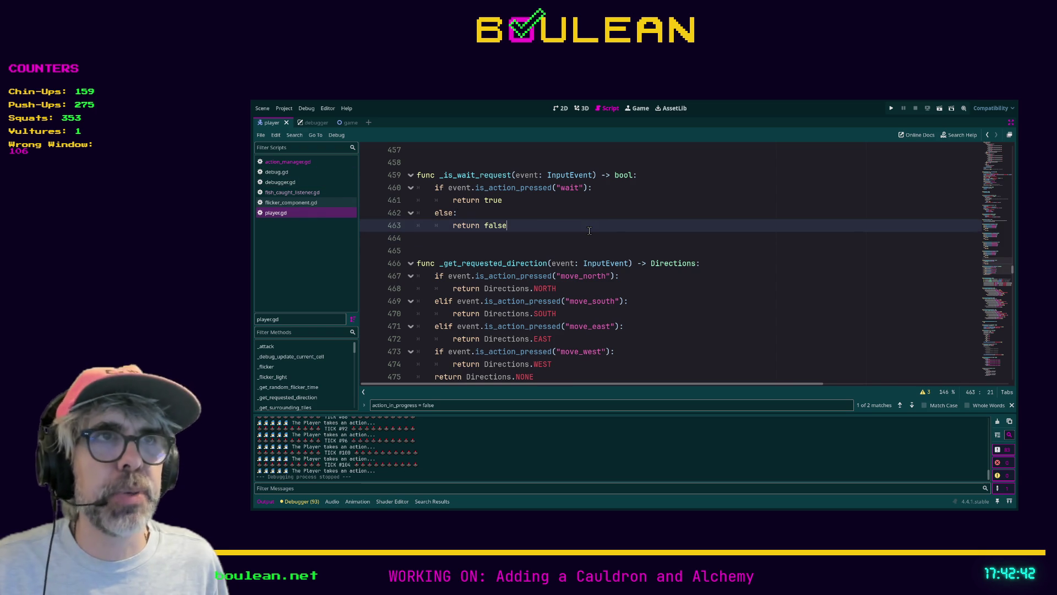
{"action": "type", "text": "collect_"}
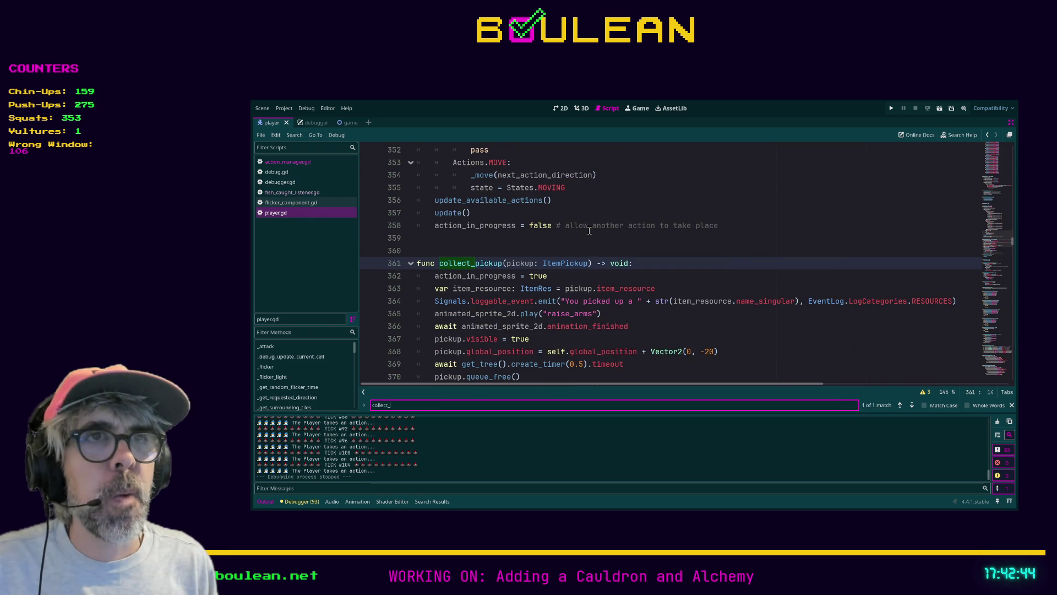
{"action": "type", "text": "pickups"}
Step: Correct the search to 'collect_pickup', read through the function, then switch to the browser
{"action": "key", "text": "BackSpace"}
{"action": "scroll", "coordinate": [645, 230], "scroll_direction": "down", "scroll_amount": 1}
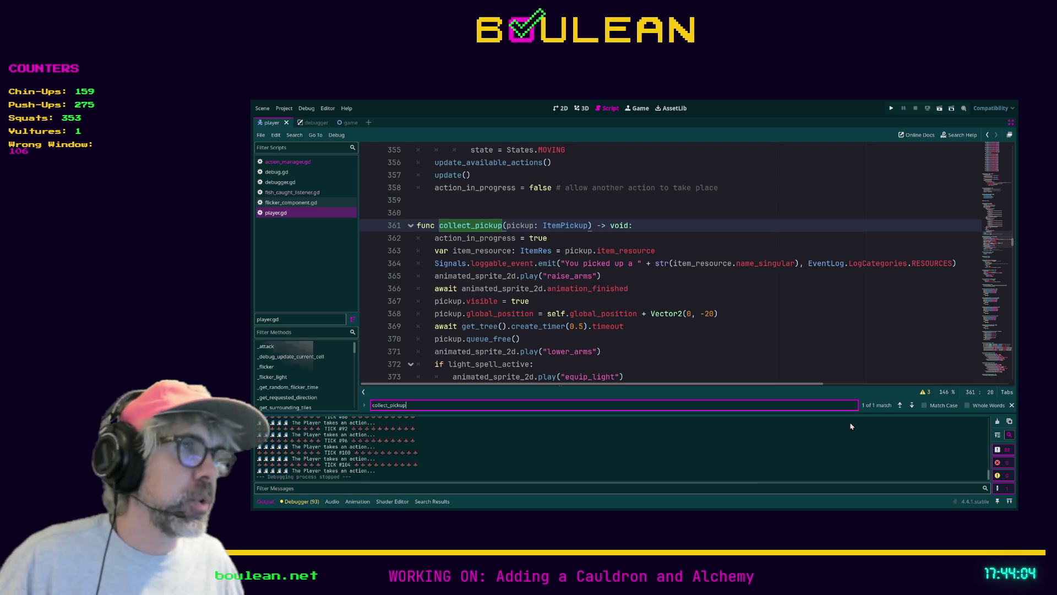
{"action": "key", "text": "alt+Tab"}
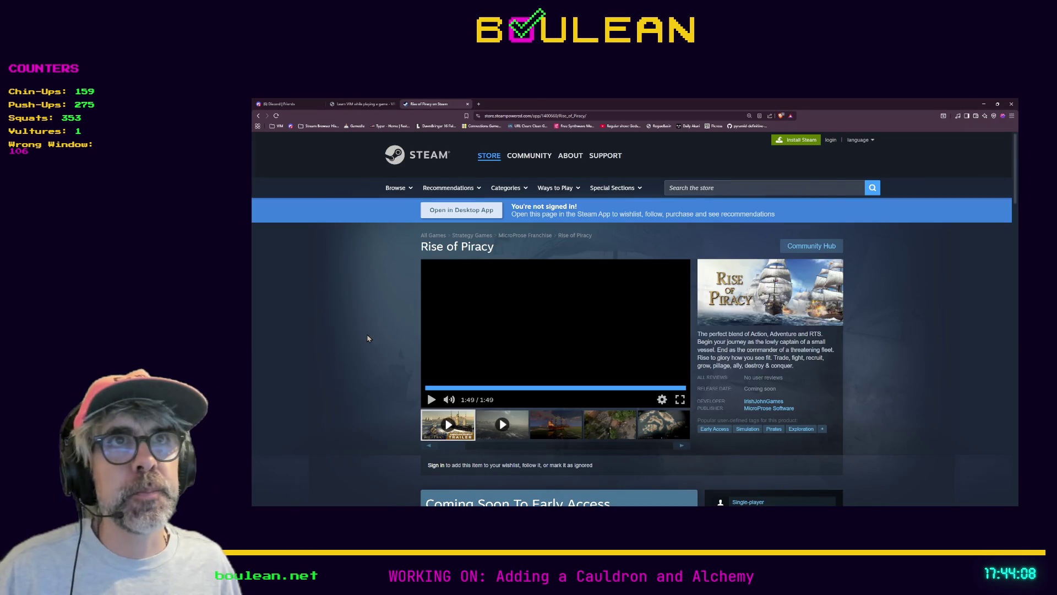
Step: Search the web for 'zotz' in a new Brave tab
{"action": "key", "text": "ctrl+t"}
{"action": "type", "text": "zotz"}
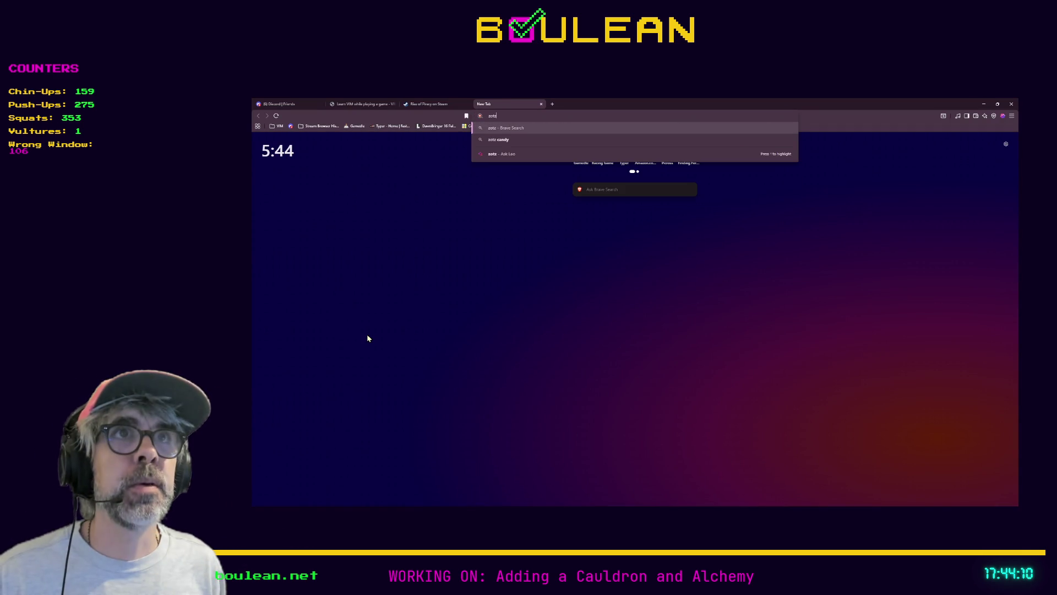
{"action": "key", "text": "Return"}
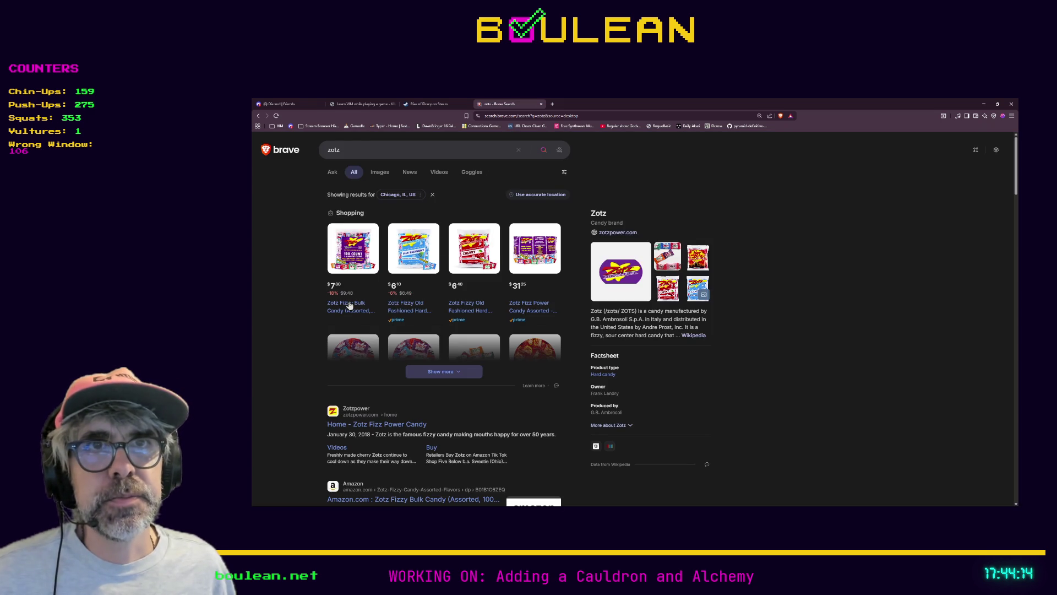
Step: Open the zotzpower.com Fizz Power Candy site and scroll through its products
{"action": "left_click", "coordinate": [380, 427]}
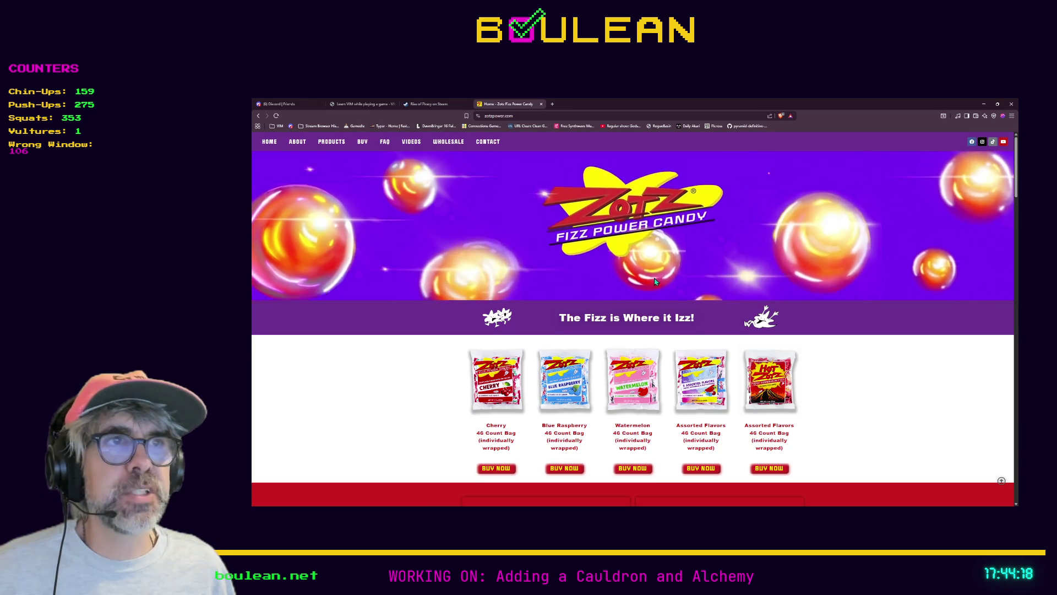
{"action": "scroll", "coordinate": [477, 360], "scroll_direction": "down", "scroll_amount": 4}
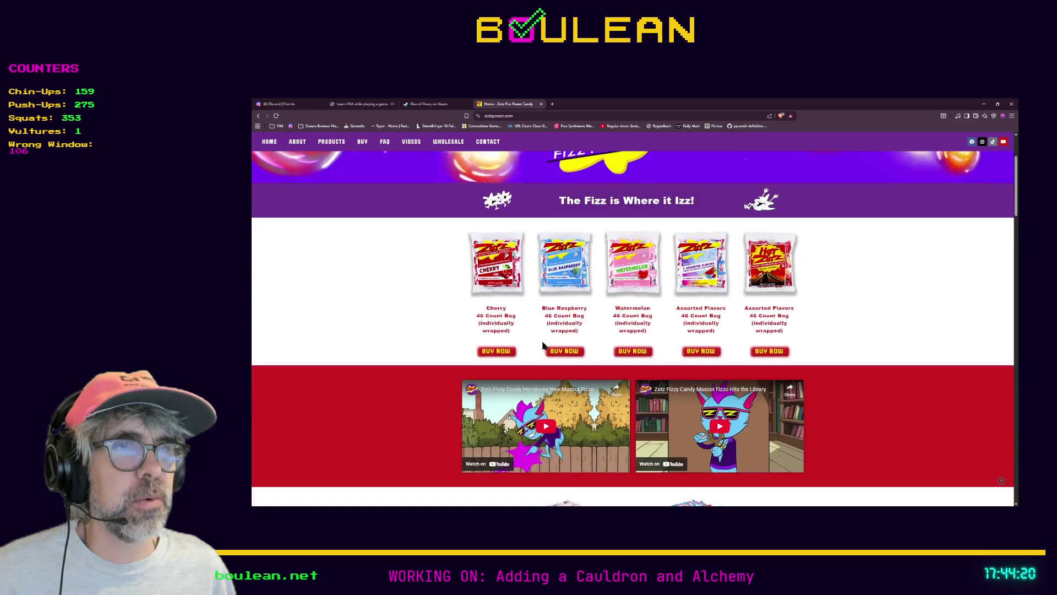
{"action": "scroll", "coordinate": [468, 329], "scroll_direction": "down", "scroll_amount": 3}
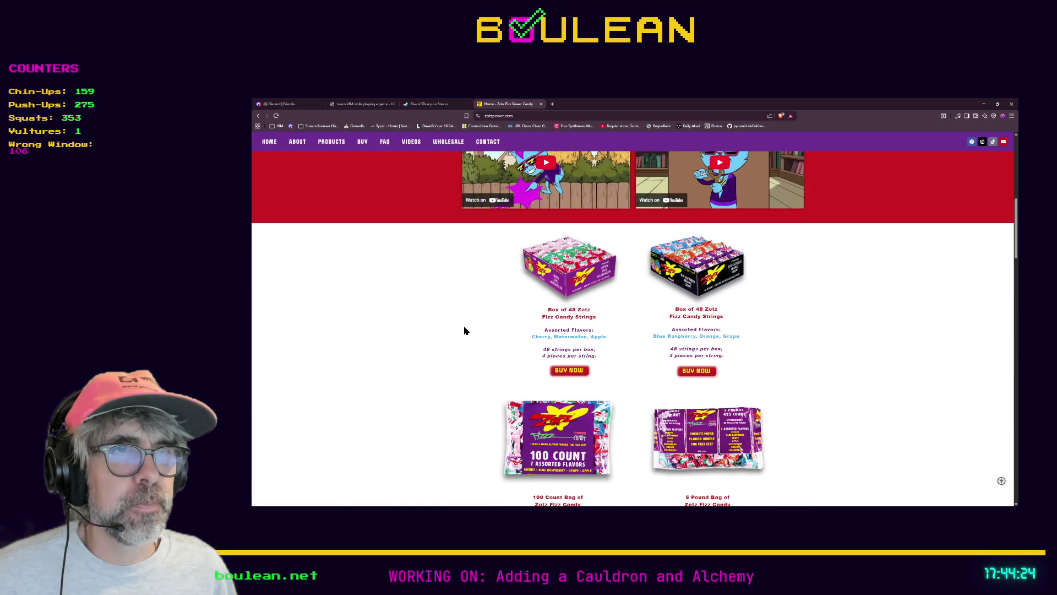
{"action": "scroll", "coordinate": [464, 331], "scroll_direction": "down", "scroll_amount": 2}
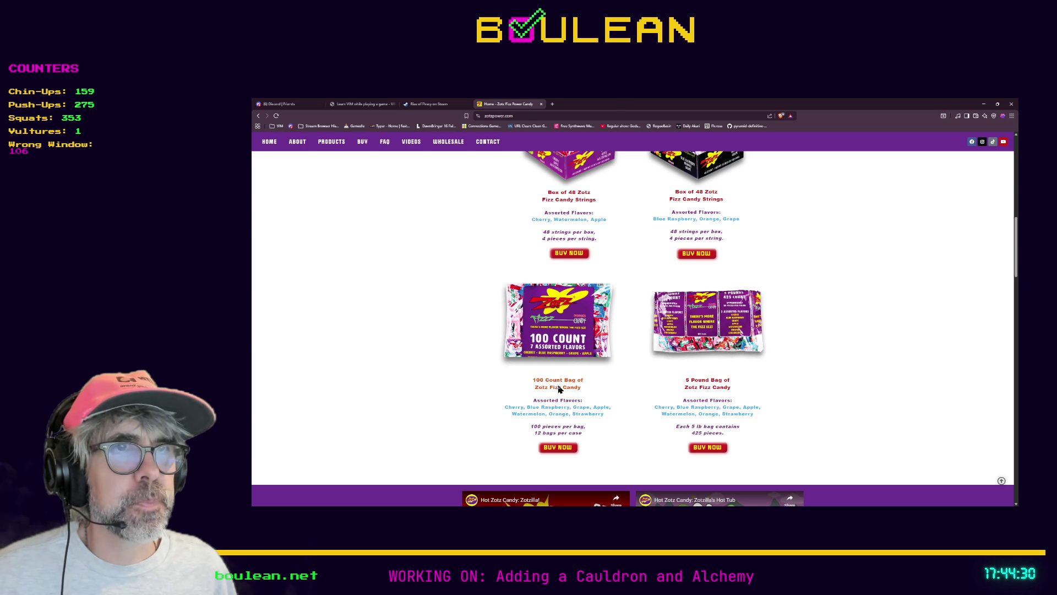
Step: Open the Zotz Retailers page and browse stores like Amazon, Five Below and Discount Drug Mart
{"action": "left_click", "coordinate": [558, 389]}
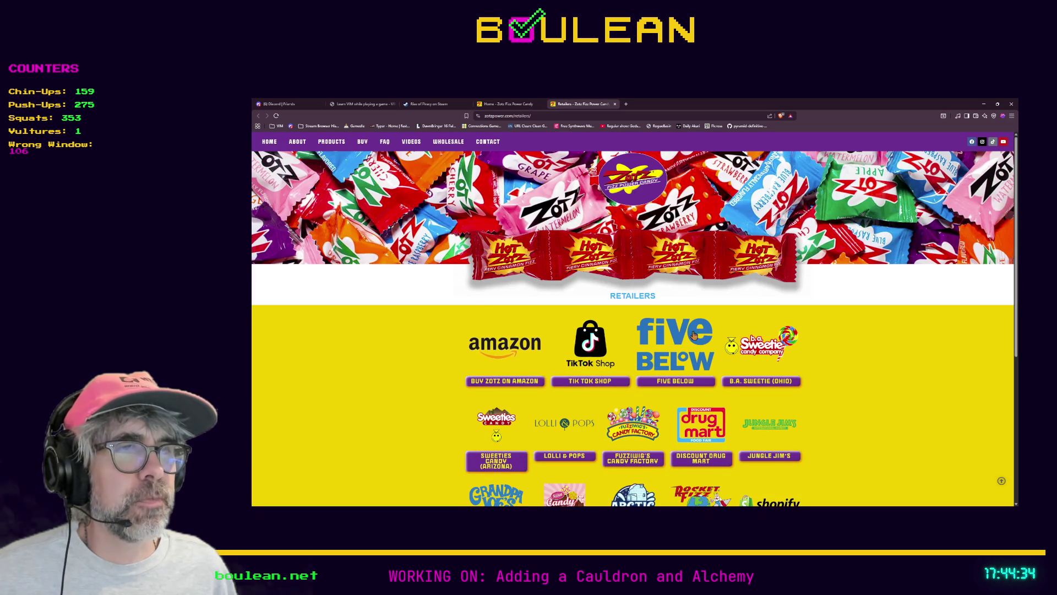
{"action": "scroll", "coordinate": [590, 341], "scroll_direction": "down", "scroll_amount": 1}
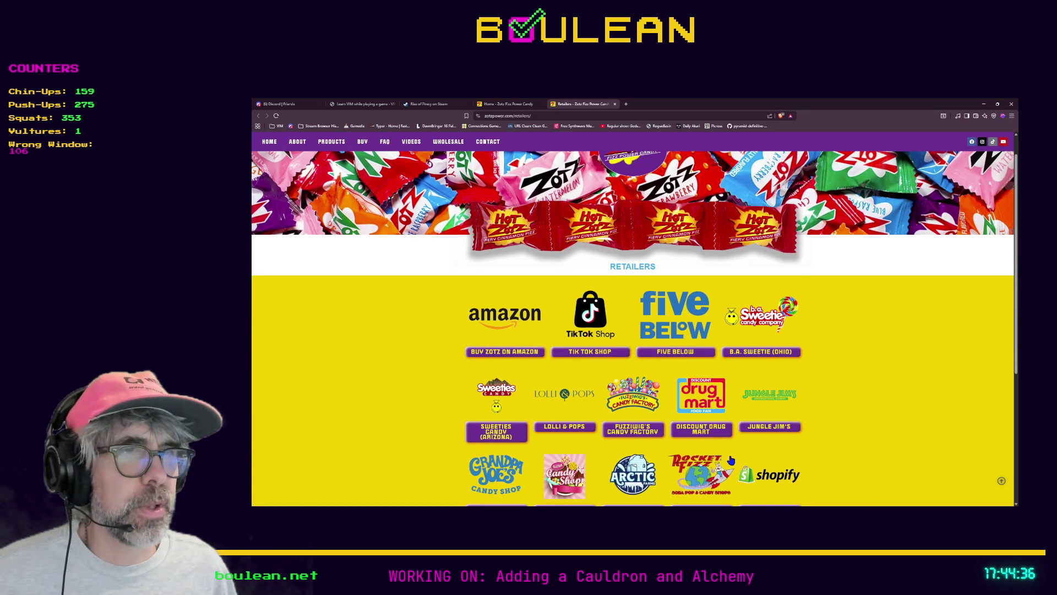
{"action": "scroll", "coordinate": [471, 386], "scroll_direction": "up", "scroll_amount": 1}
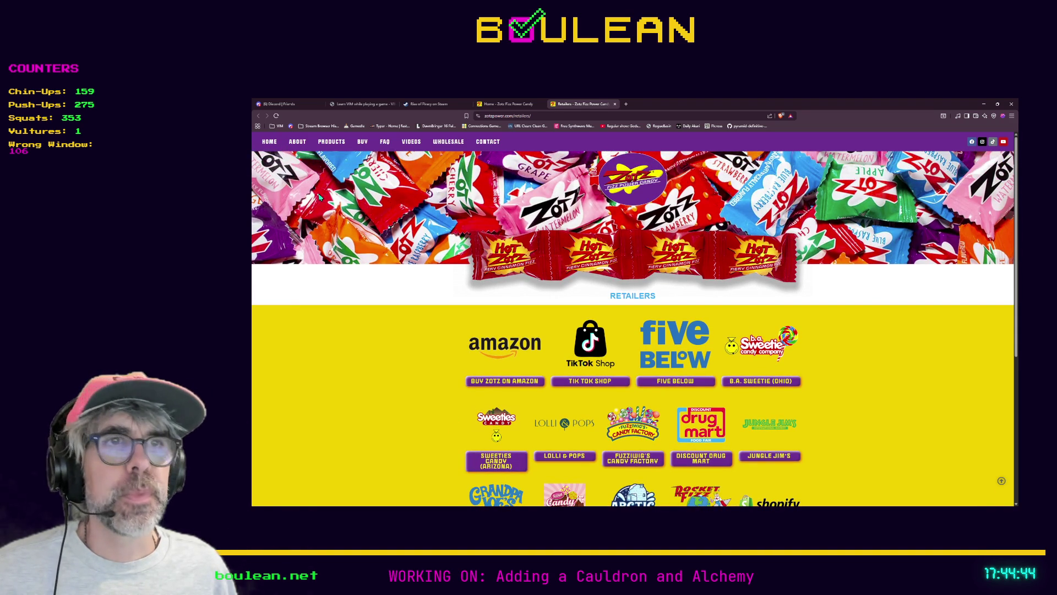
{"action": "scroll", "coordinate": [388, 245], "scroll_direction": "down", "scroll_amount": 5}
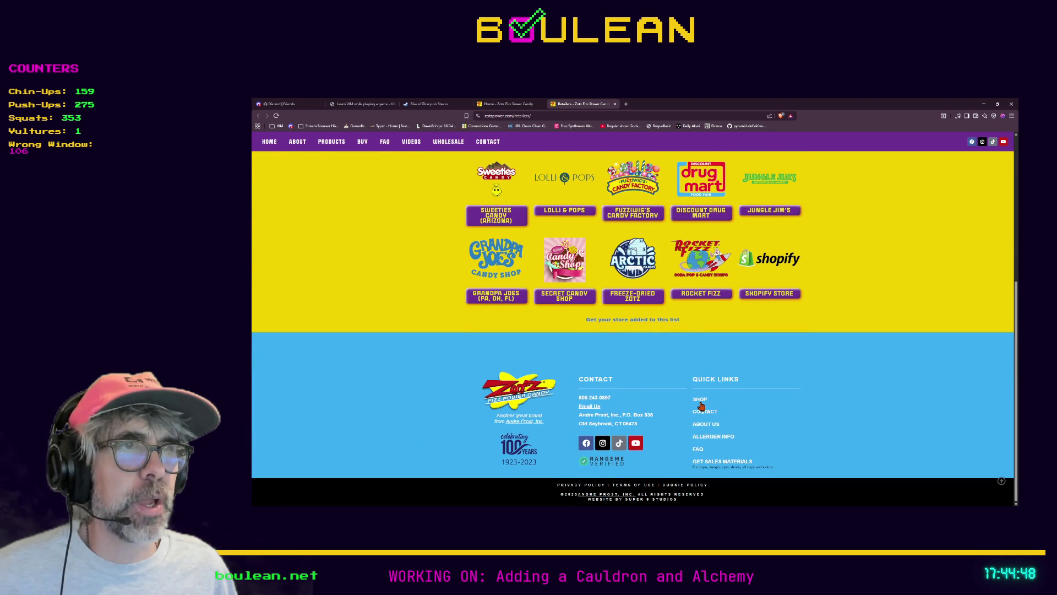
{"action": "scroll", "coordinate": [439, 375], "scroll_direction": "up", "scroll_amount": 4}
{"action": "scroll", "coordinate": [438, 374], "scroll_direction": "down", "scroll_amount": 1}
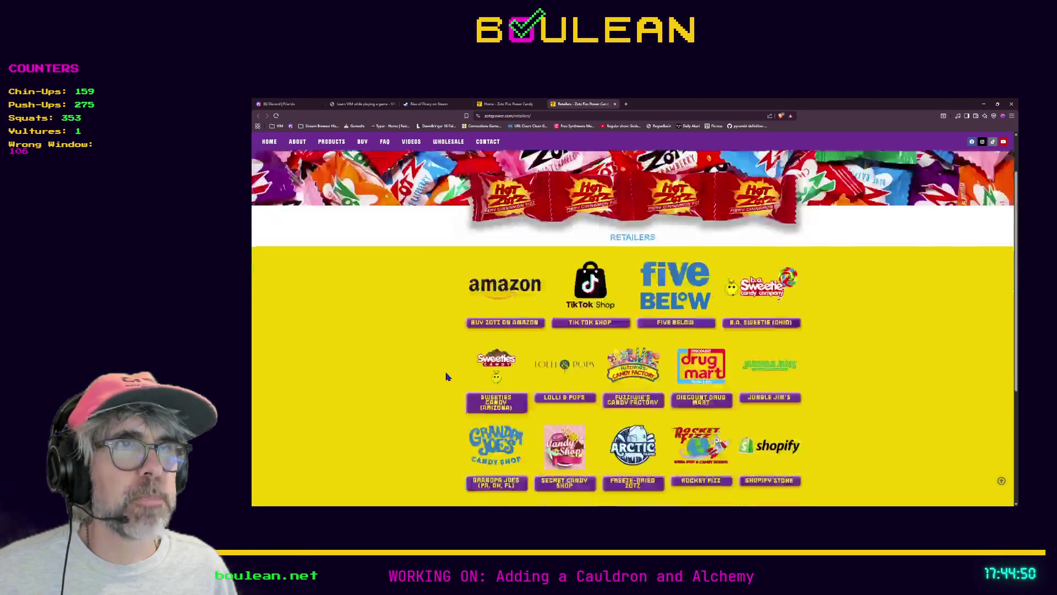
{"action": "scroll", "coordinate": [440, 379], "scroll_direction": "down", "scroll_amount": 3}
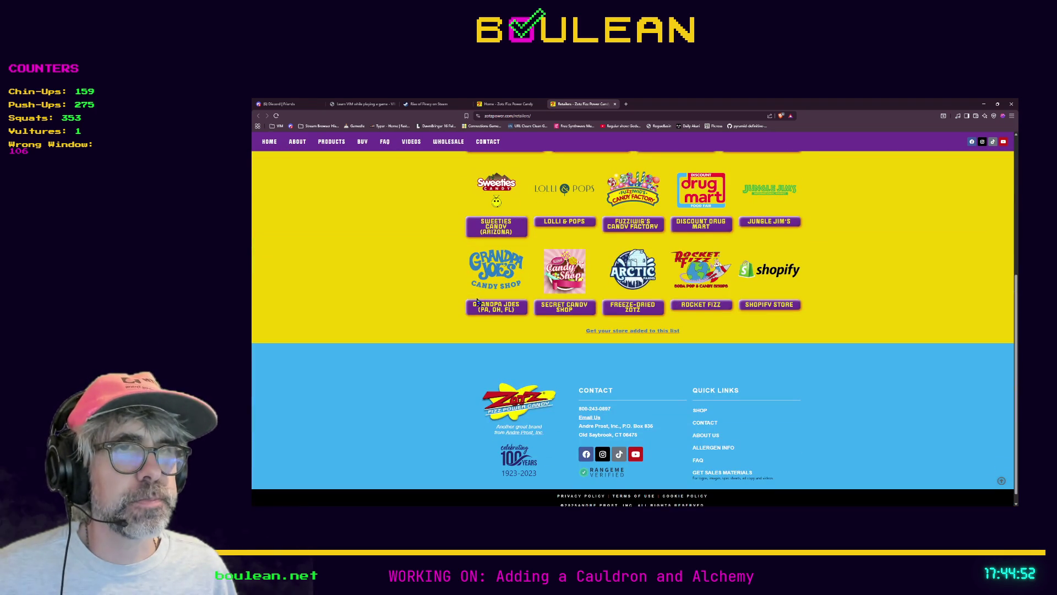
{"action": "scroll", "coordinate": [477, 299], "scroll_direction": "up", "scroll_amount": 2}
{"action": "scroll", "coordinate": [451, 321], "scroll_direction": "up", "scroll_amount": 1}
{"action": "scroll", "coordinate": [451, 325], "scroll_direction": "up", "scroll_amount": 2}
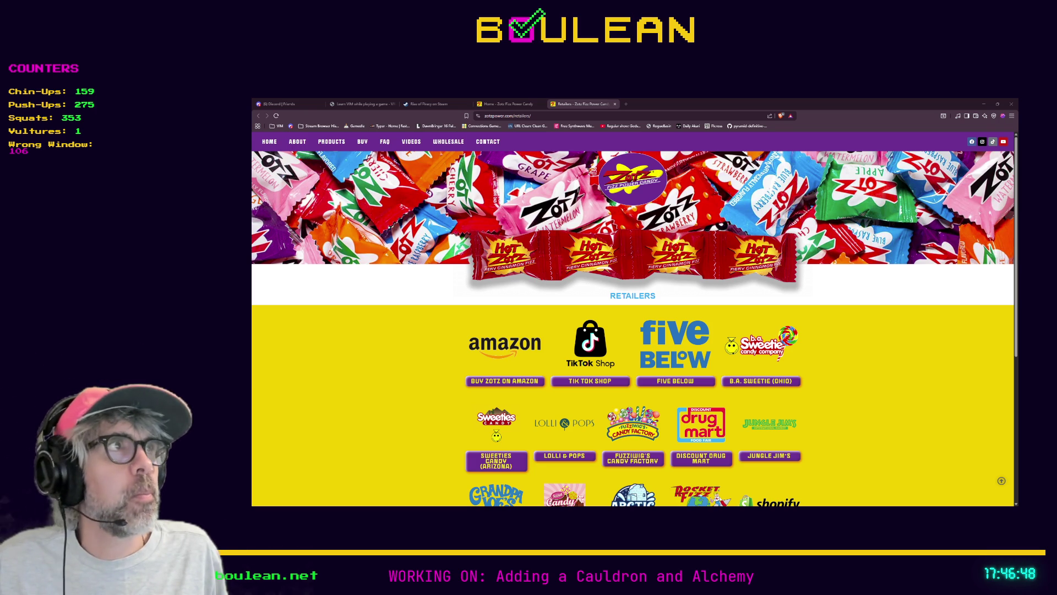
{"action": "left_click", "coordinate": [984, 104]}
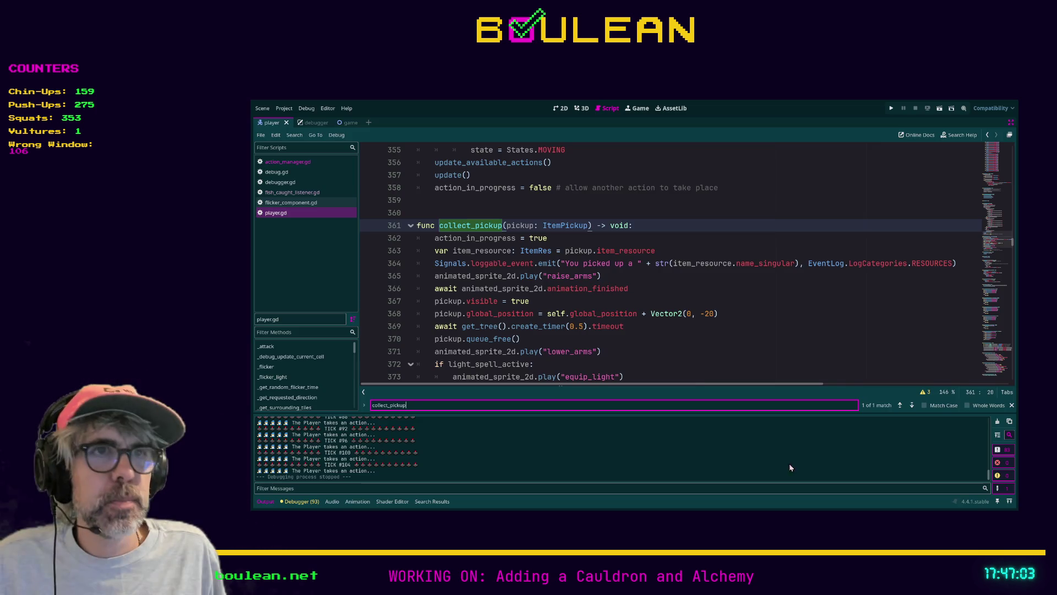
Step: Place the caret at line 371 of collect_pickup, minimize Godot, and open a new Brave tab
{"action": "left_click", "coordinate": [648, 354]}
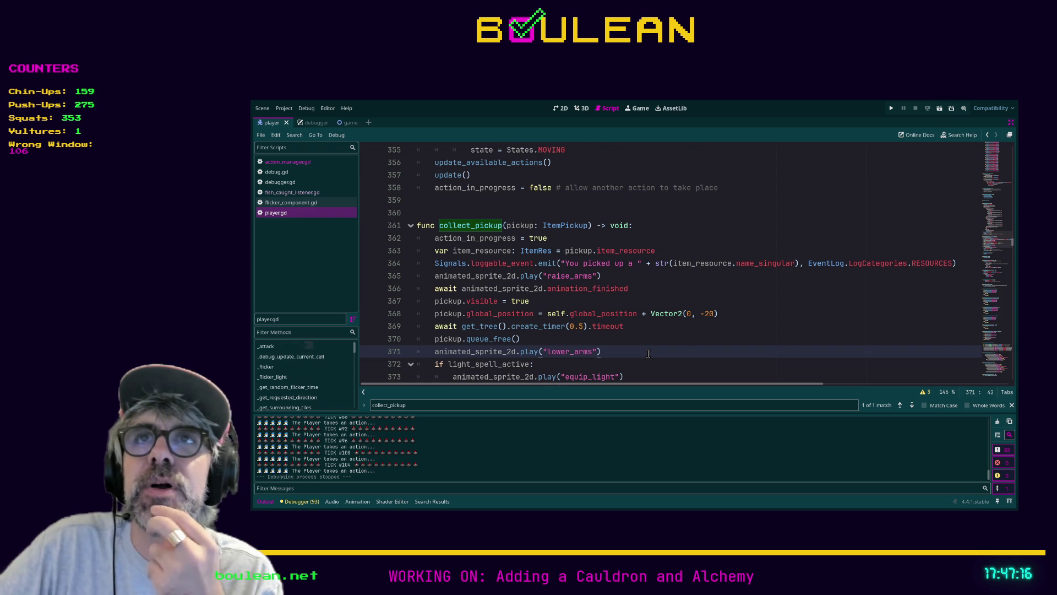
{"action": "left_click", "coordinate": [985, 100]}
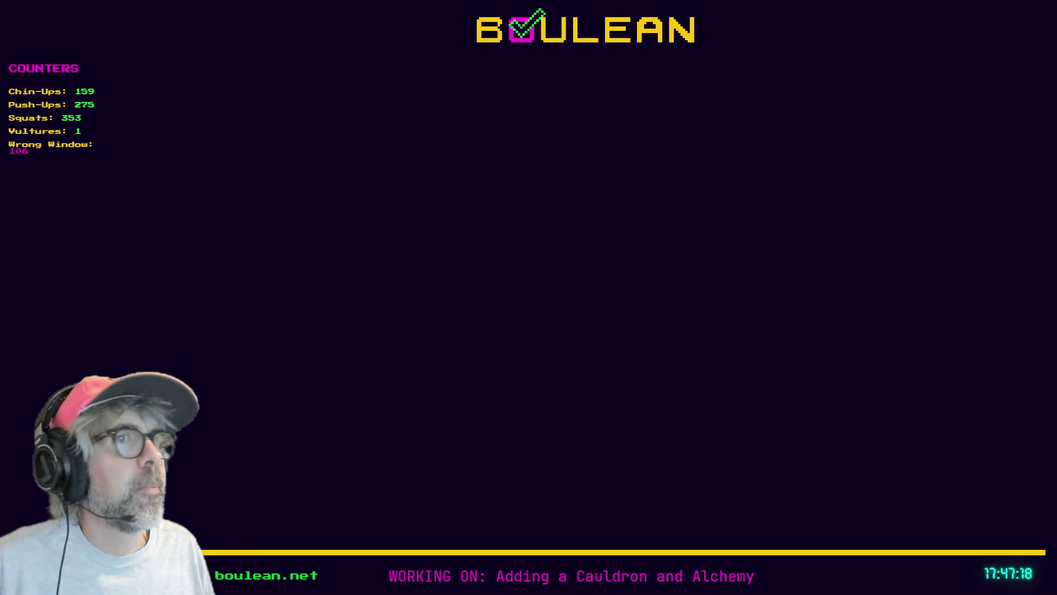
{"action": "key", "text": "ctrl+t"}
Step: Search 'ludens cherry cough drops' and open Amazon's Luden's Wild Cherry lozenges, 90 count, listing
{"action": "type", "text": "ludens cherry cough"}
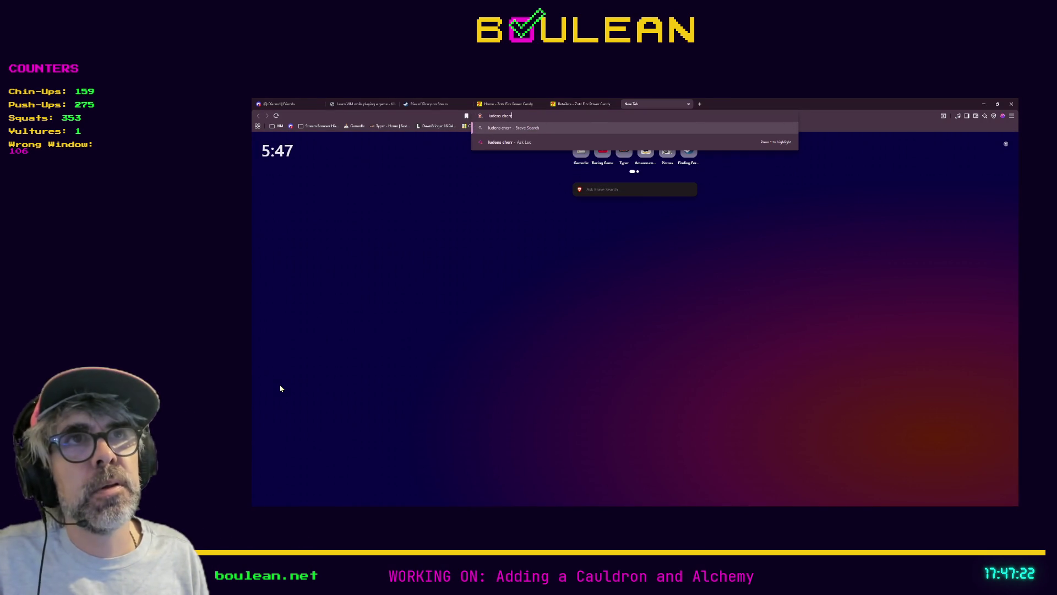
{"action": "type", "text": " drops"}
{"action": "key", "text": "Return"}
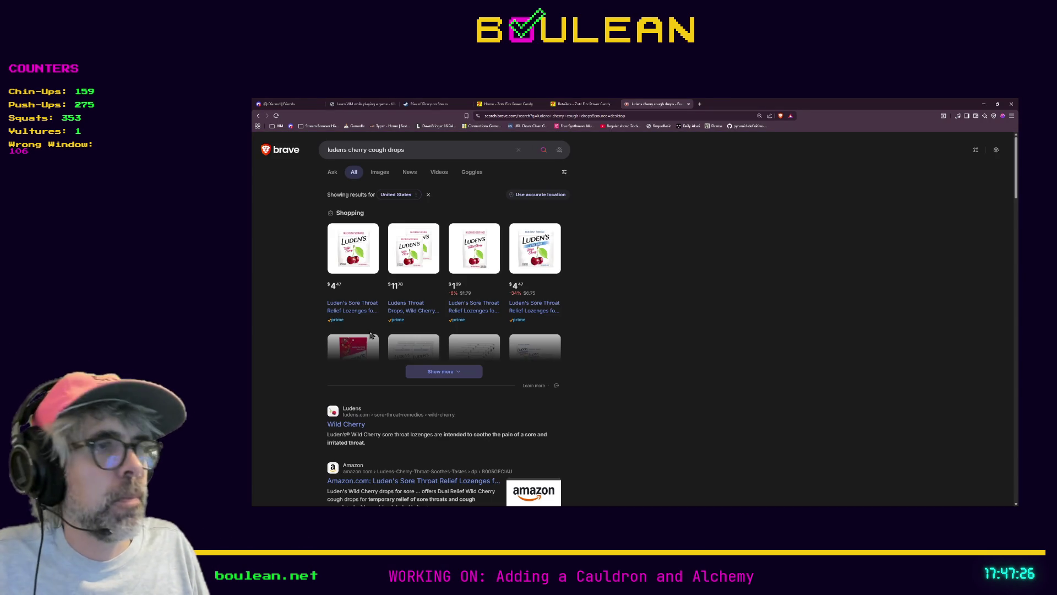
{"action": "left_click", "coordinate": [349, 256]}
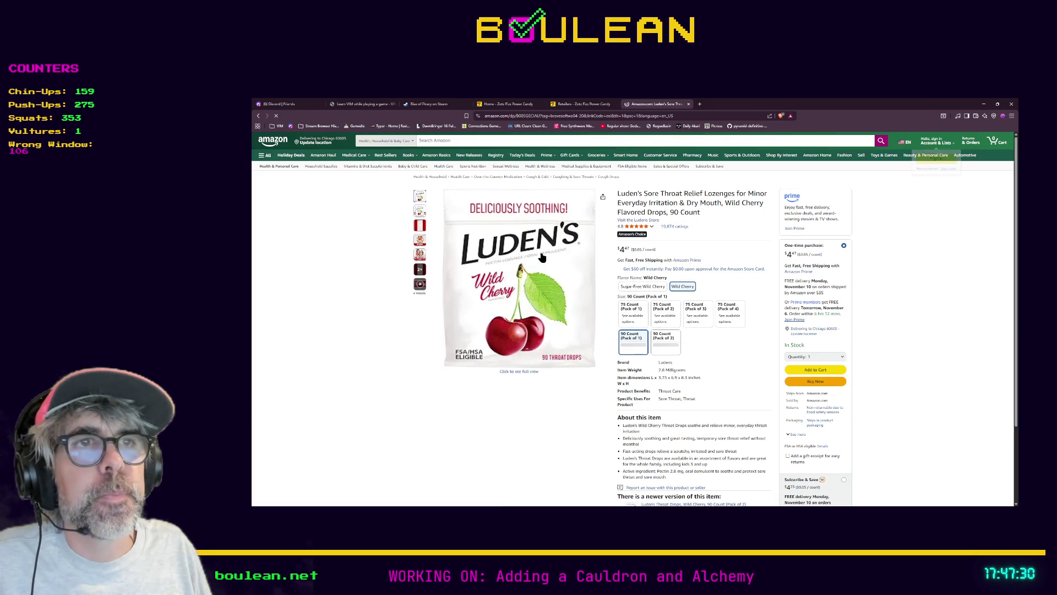
{"action": "mouse_move", "coordinate": [499, 295]}
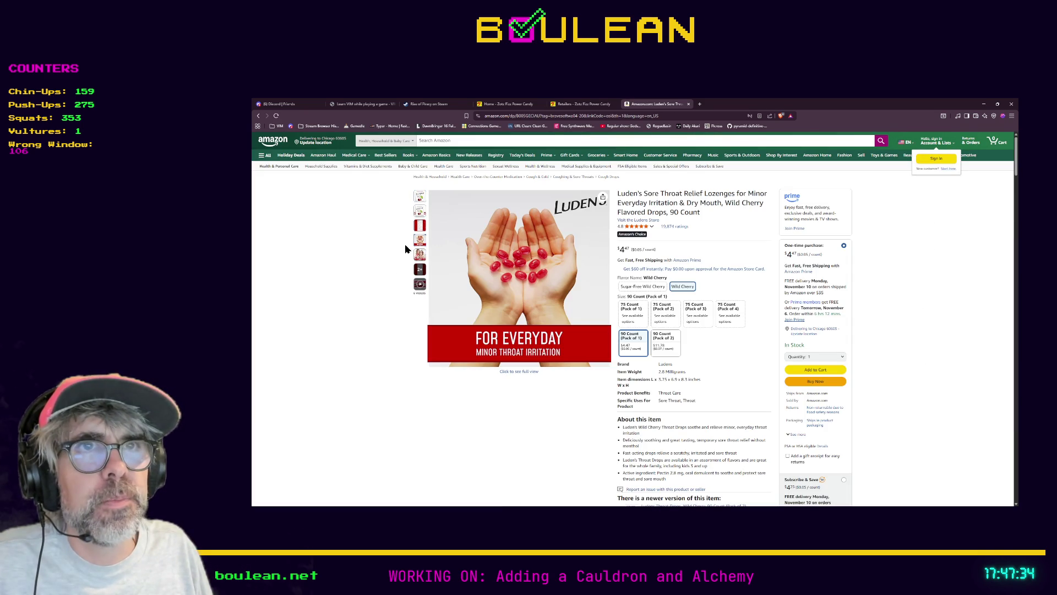
{"action": "mouse_move", "coordinate": [528, 268]}
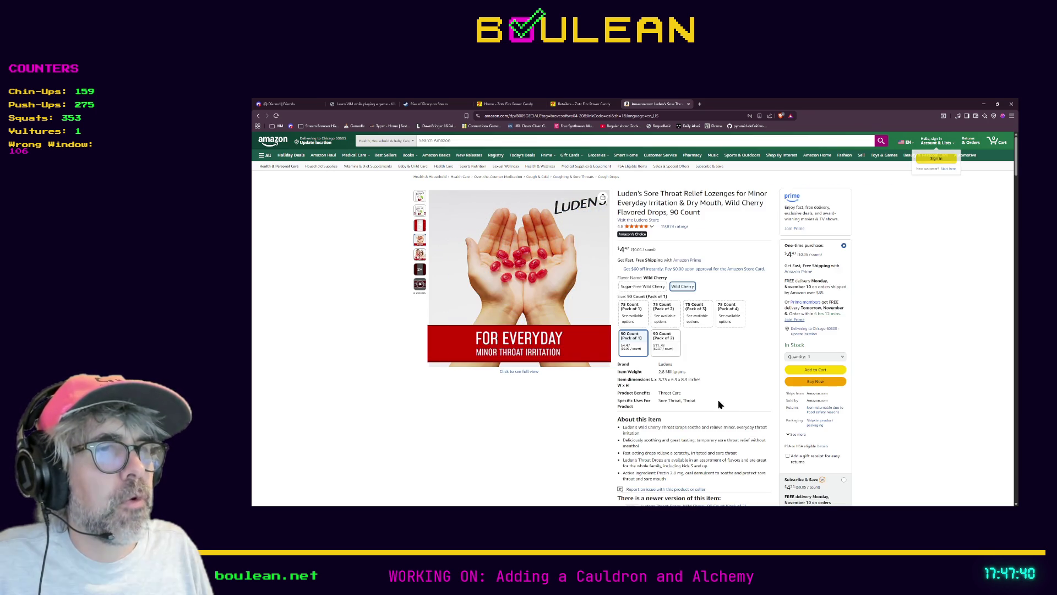
{"action": "mouse_move", "coordinate": [523, 352]}
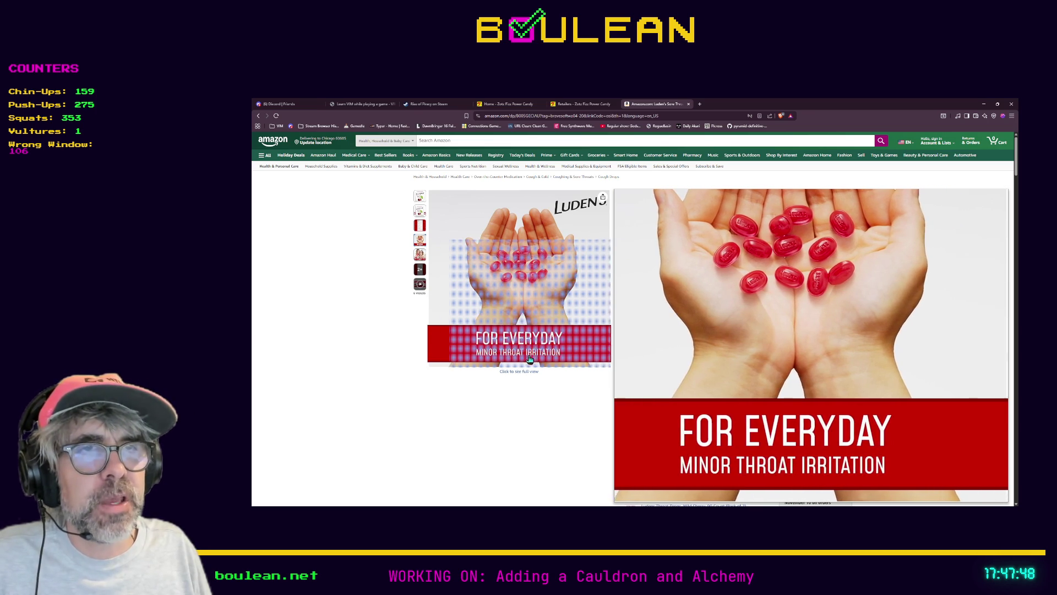
Step: Open a blank tab beside the Luden's listing, then return to the product page
{"action": "left_click", "coordinate": [701, 104]}
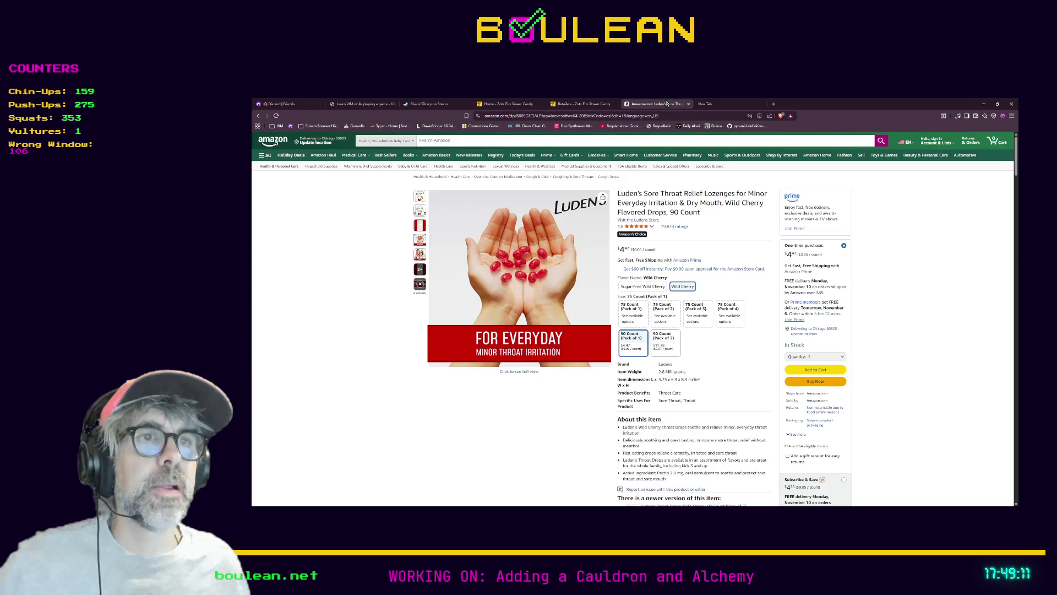
{"action": "left_click", "coordinate": [656, 104]}
Step: Minimize Brave to reveal Godot and place the caret at the end of line 372 in collect_pickup
{"action": "mouse_move", "coordinate": [511, 309]}
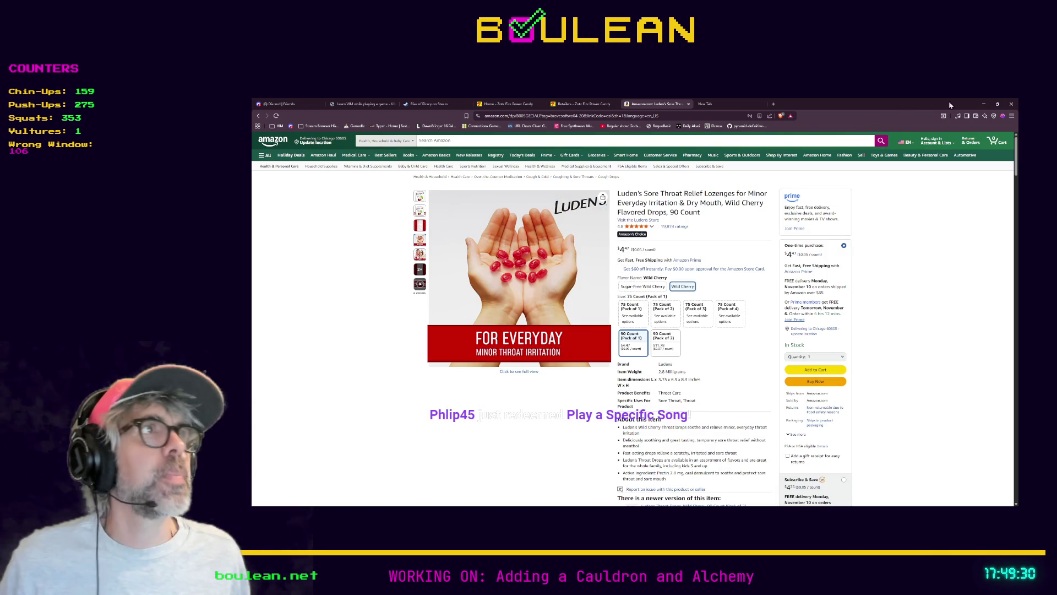
{"action": "left_click", "coordinate": [984, 104]}
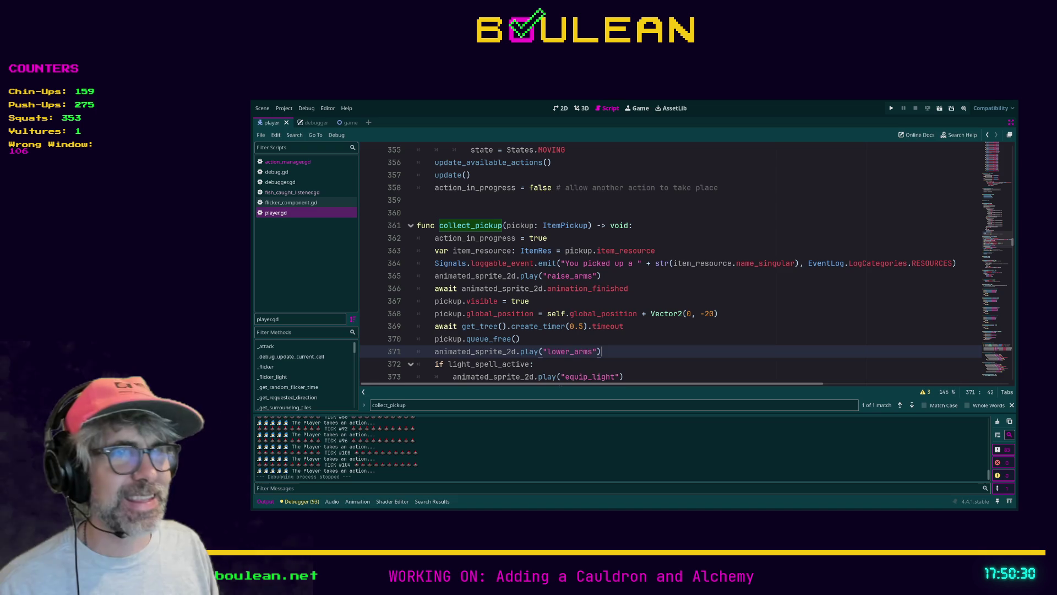
{"action": "left_click", "coordinate": [698, 369]}
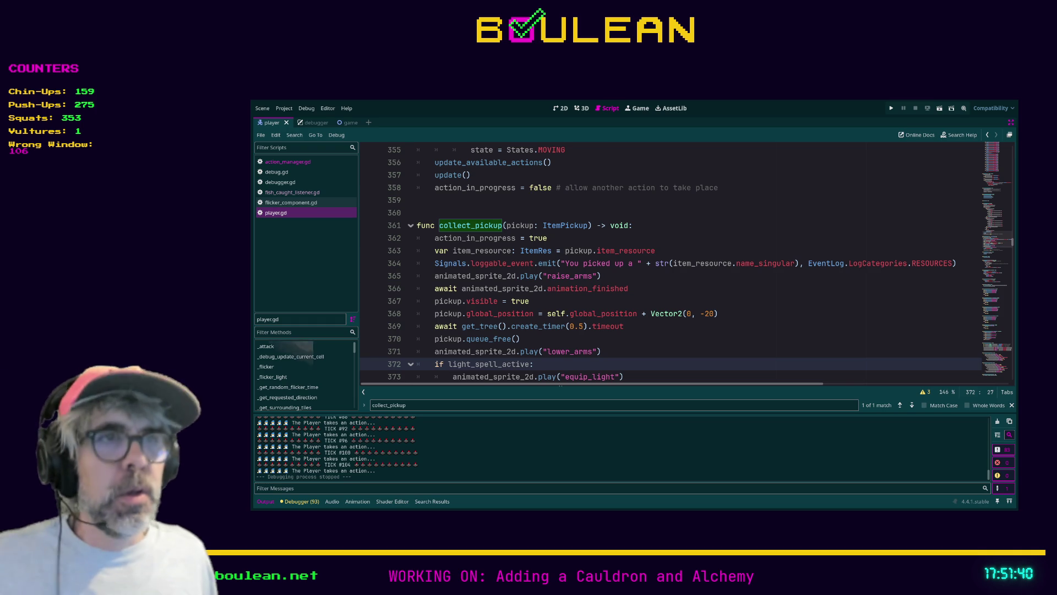
{"action": "scroll", "coordinate": [688, 263], "scroll_direction": "down", "scroll_amount": 2}
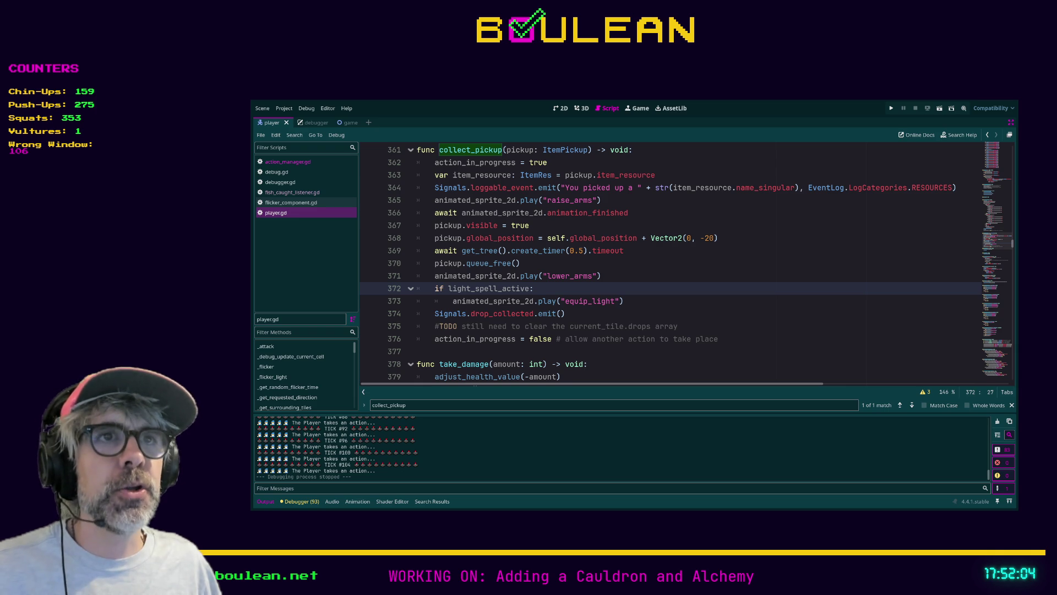
{"action": "left_click", "coordinate": [681, 301]}
Step: Add 'await animated_sprite_2d.animation_finished' after equip_light in collect_pickup, then save and run the game
{"action": "key", "text": "Return"}
{"action": "key", "text": "BackSpace"}
{"action": "type", "text": "await"}
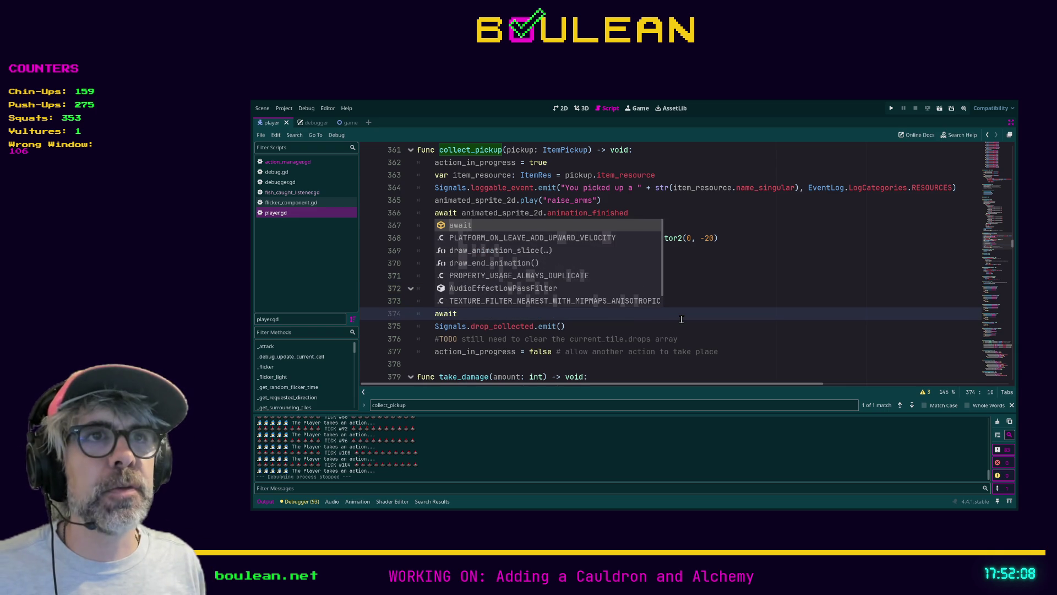
{"action": "type", "text": " animated_sprite_2d.animation"}
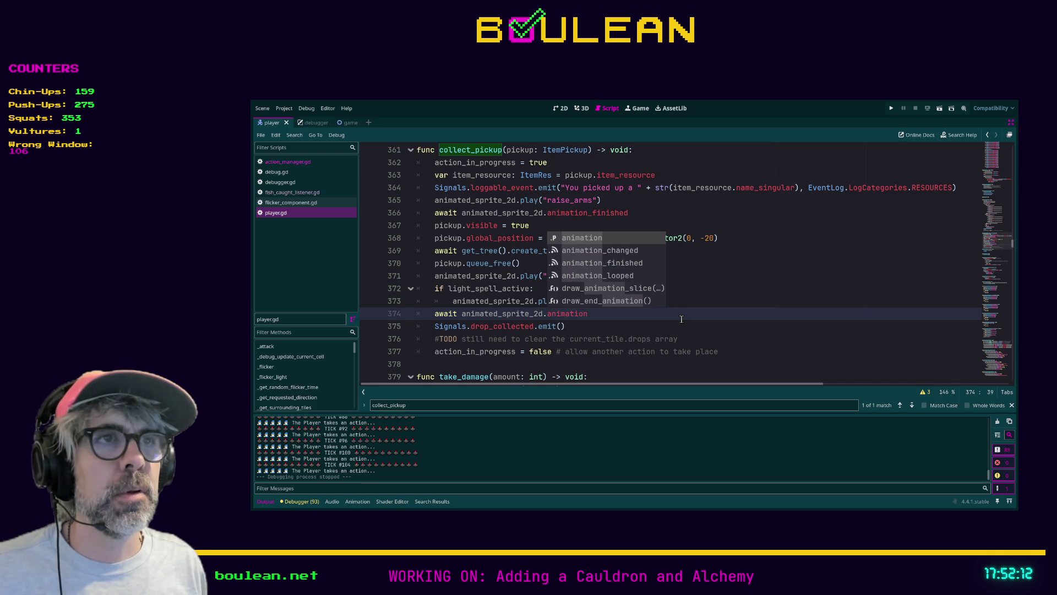
{"action": "key", "text": "Down"}
{"action": "key", "text": "Down"}
{"action": "key", "text": "Return"}
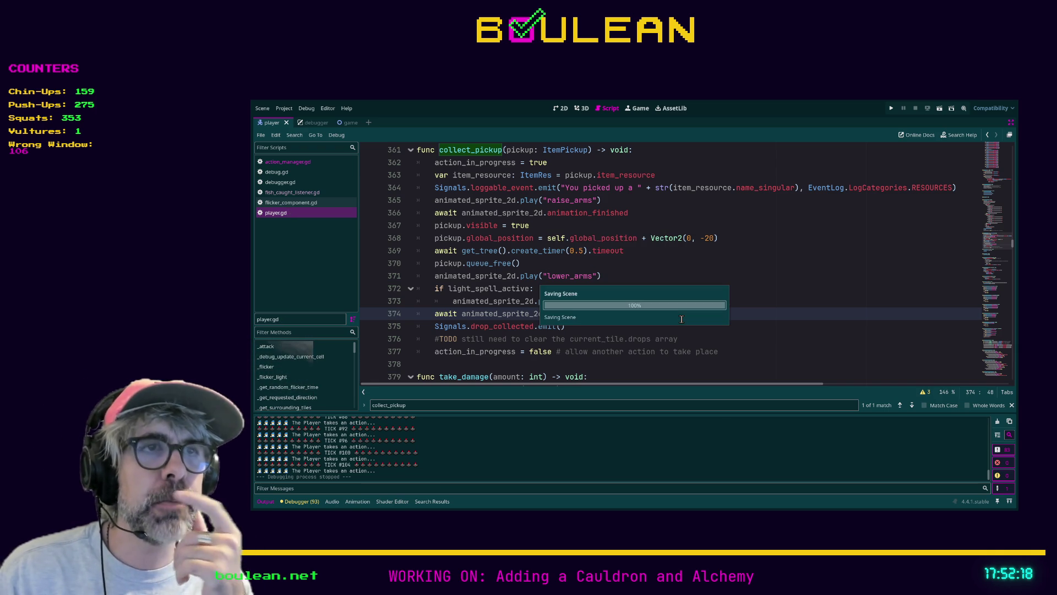
{"action": "key", "text": "F5"}
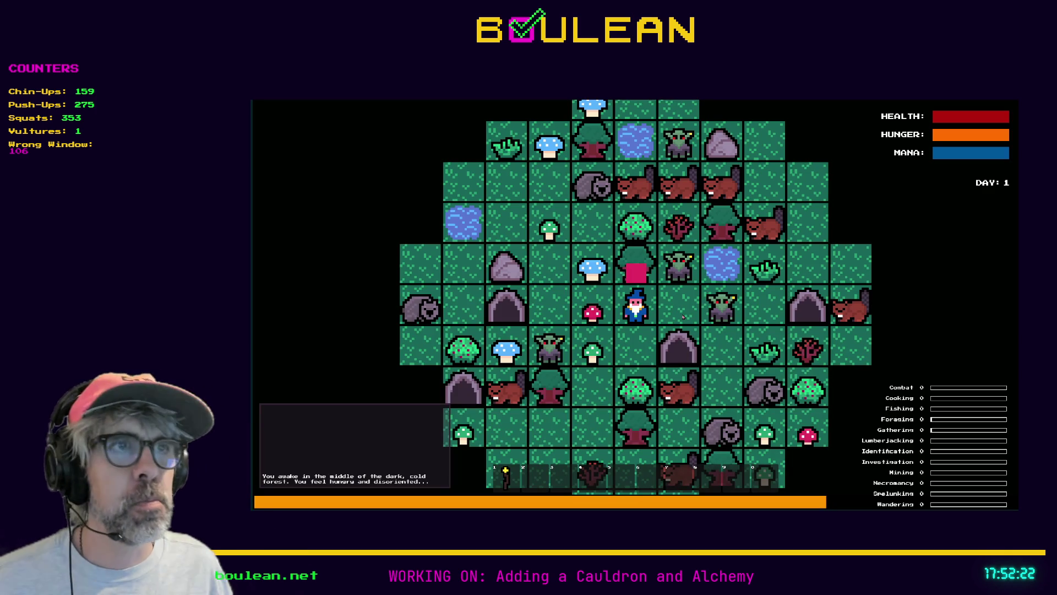
Step: Chop the red mushroom, walk two tiles left and one up, and chop the green mushroom
{"action": "key", "text": "Left"}
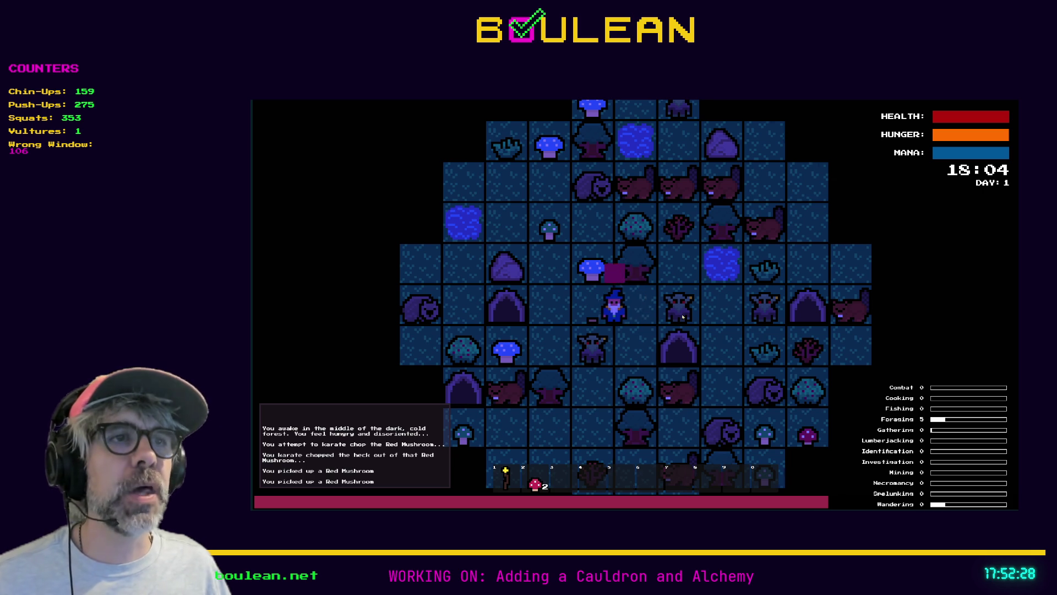
{"action": "key", "text": "Left"}
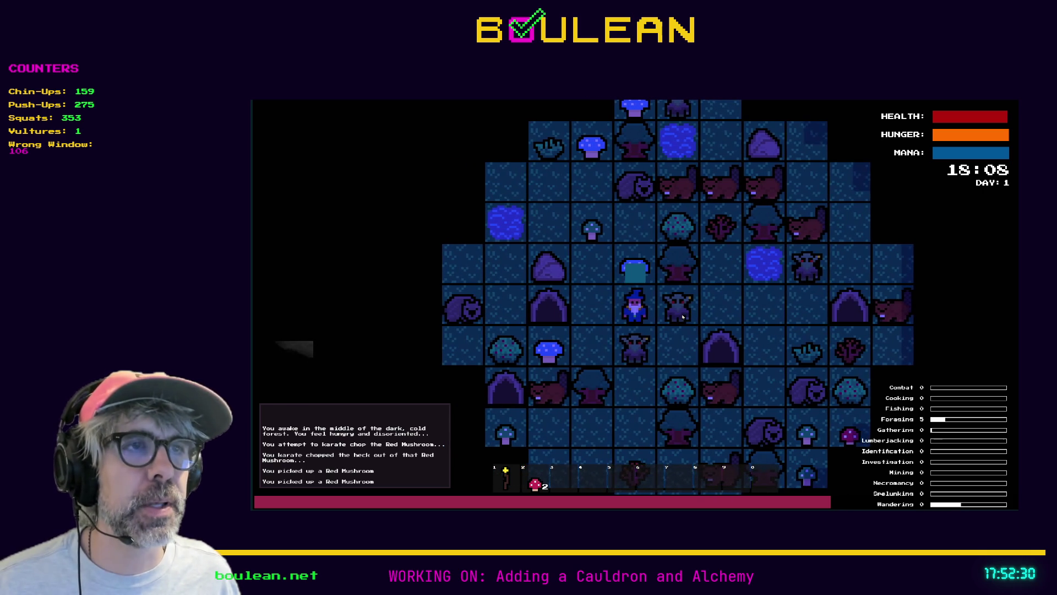
{"action": "key", "text": "Left"}
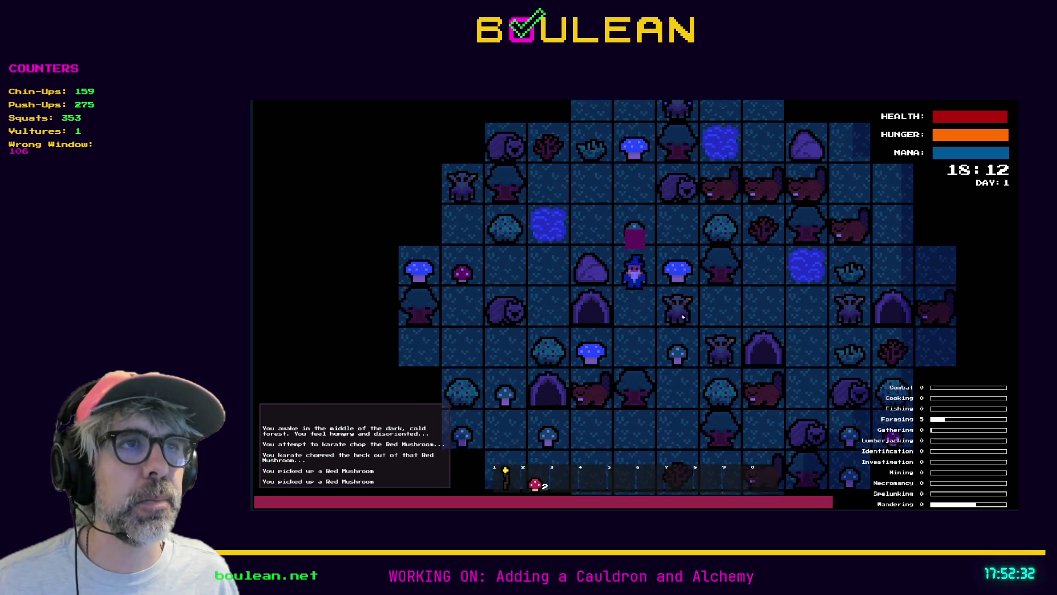
{"action": "key", "text": "Up"}
{"action": "scroll", "coordinate": [682, 316], "scroll_direction": "up", "scroll_amount": 2}
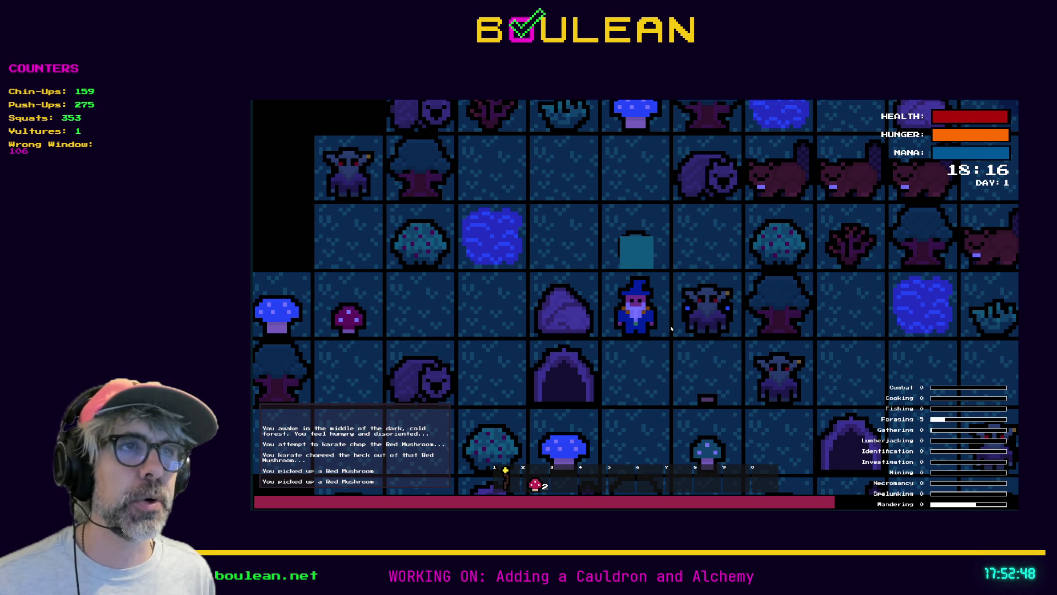
{"action": "key", "text": "space"}
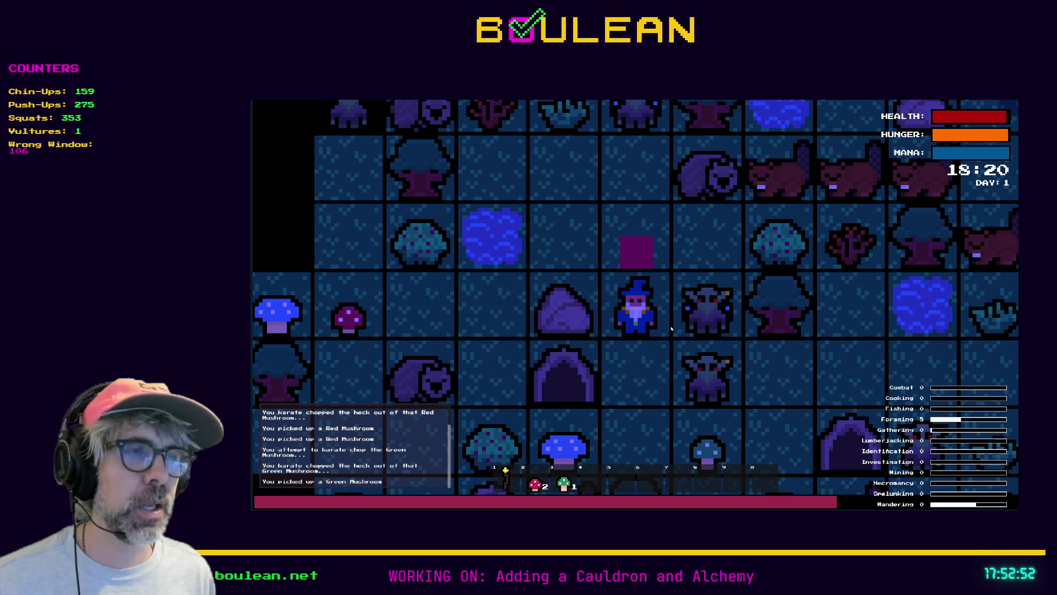
{"action": "key", "text": "grave"}
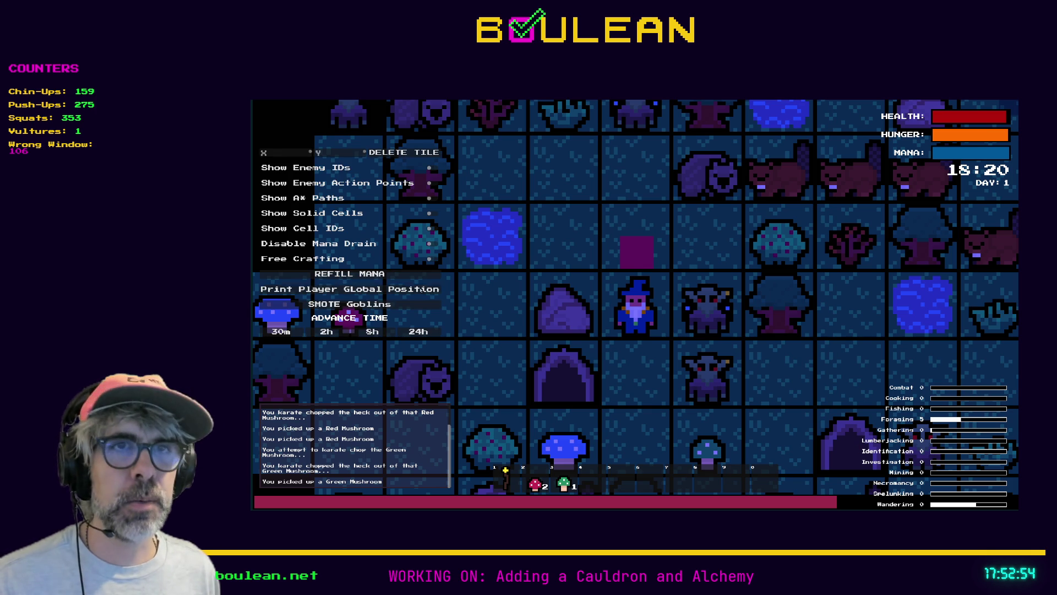
Step: Smite all goblins from the debug menu, then restart onto a freshly generated forest map
{"action": "left_click", "coordinate": [386, 304]}
{"action": "key", "text": "grave"}
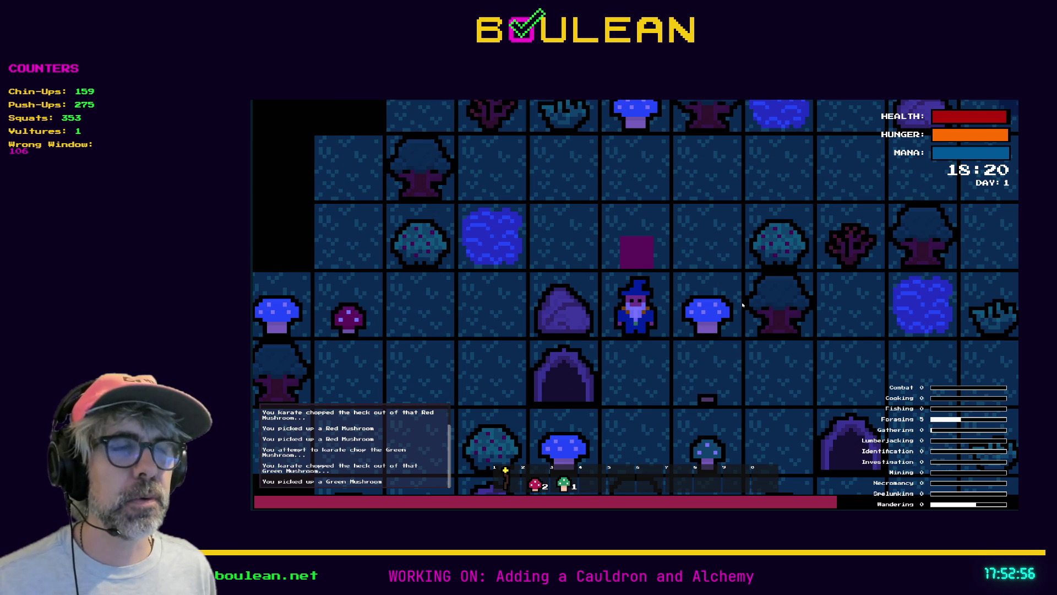
{"action": "key", "text": "e"}
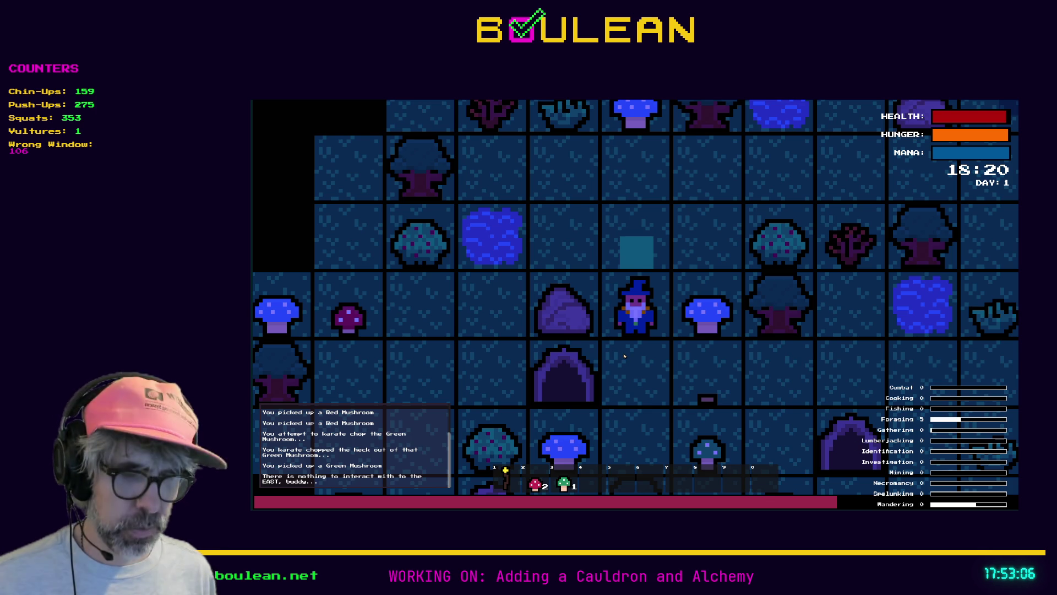
{"action": "key", "text": "F5"}
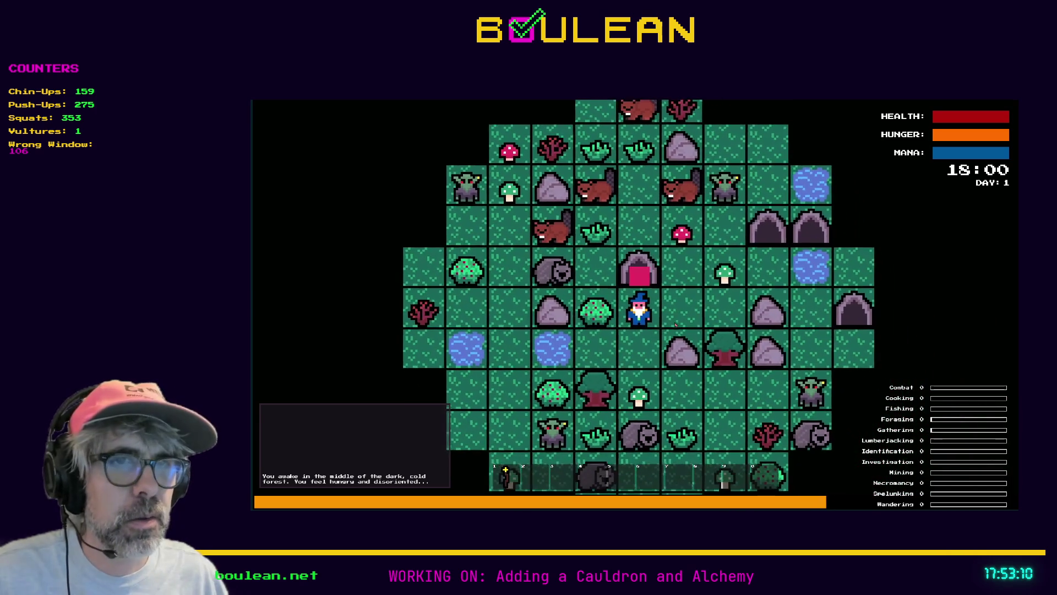
{"action": "key", "text": "e"}
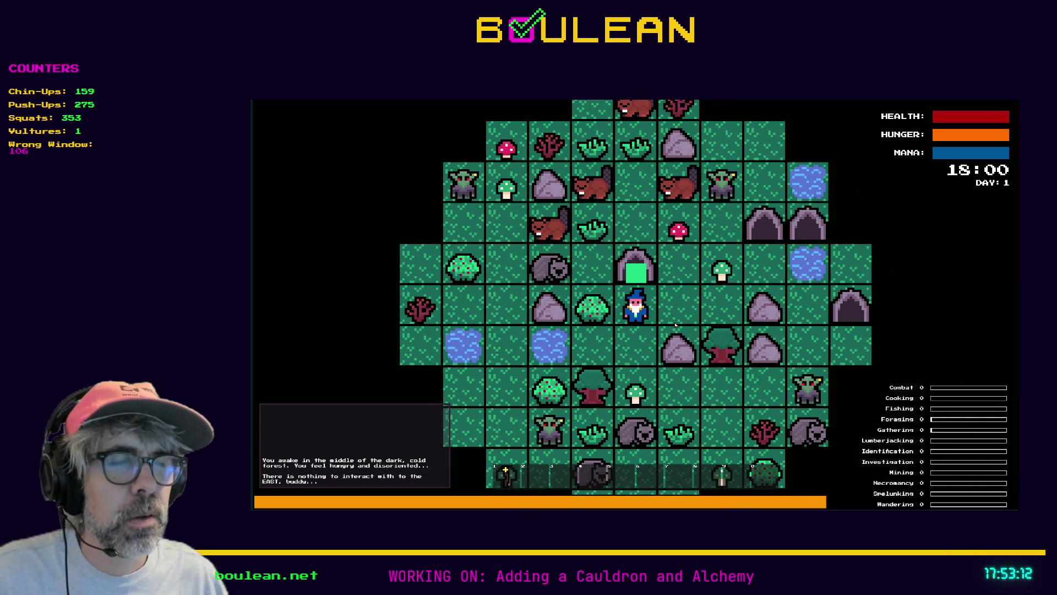
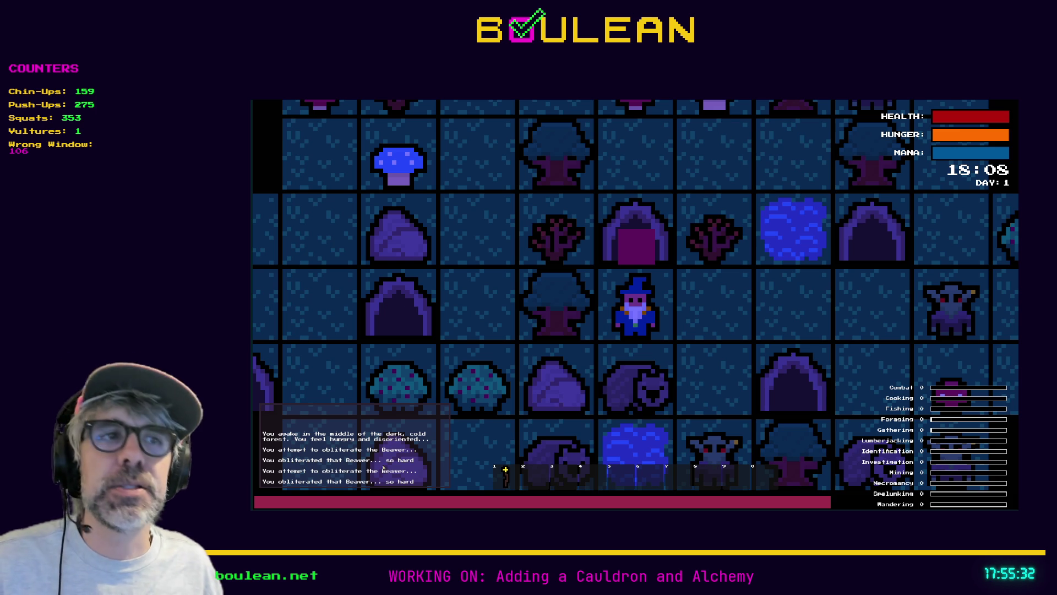
Step: Stop the roguelike test run with F8 and switch back to the browser
{"action": "key", "text": "F8"}
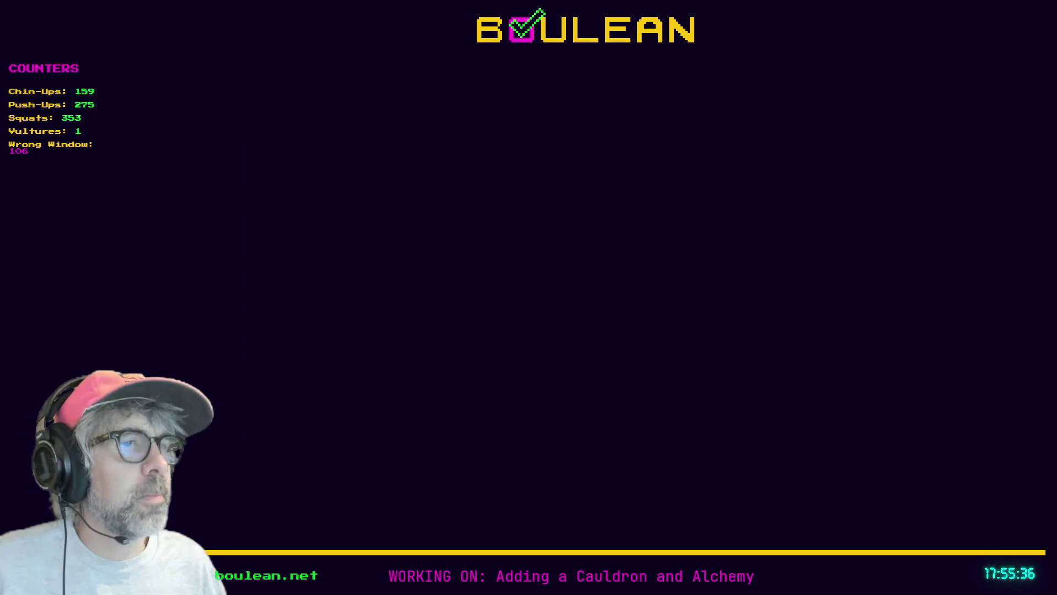
{"action": "key", "text": "alt+Tab"}
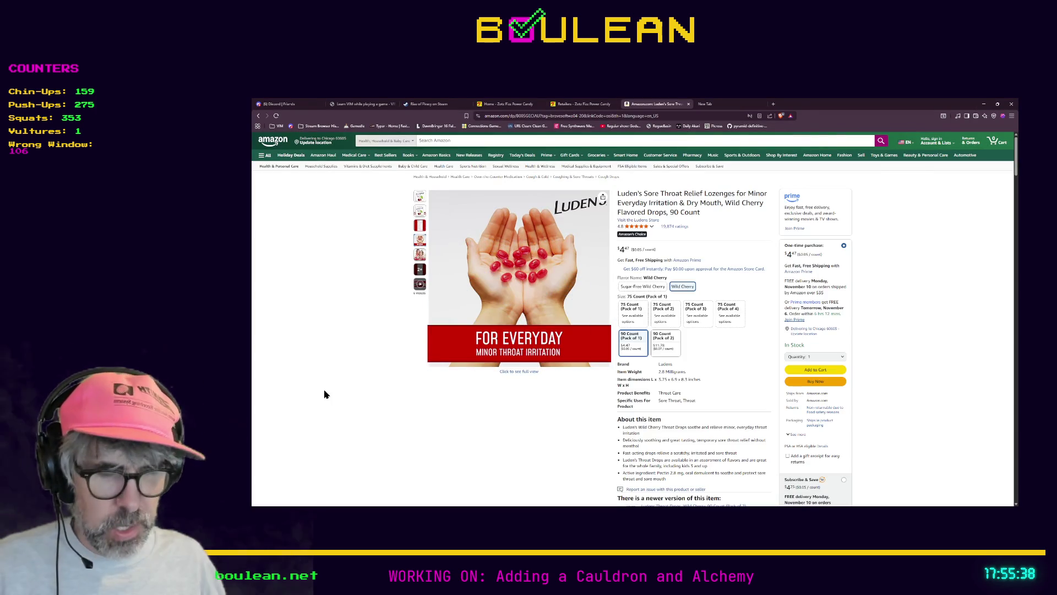
Step: Search Brave for 'midinous' in a new tab
{"action": "key", "text": "ctrl+t"}
{"action": "type", "text": "mid"}
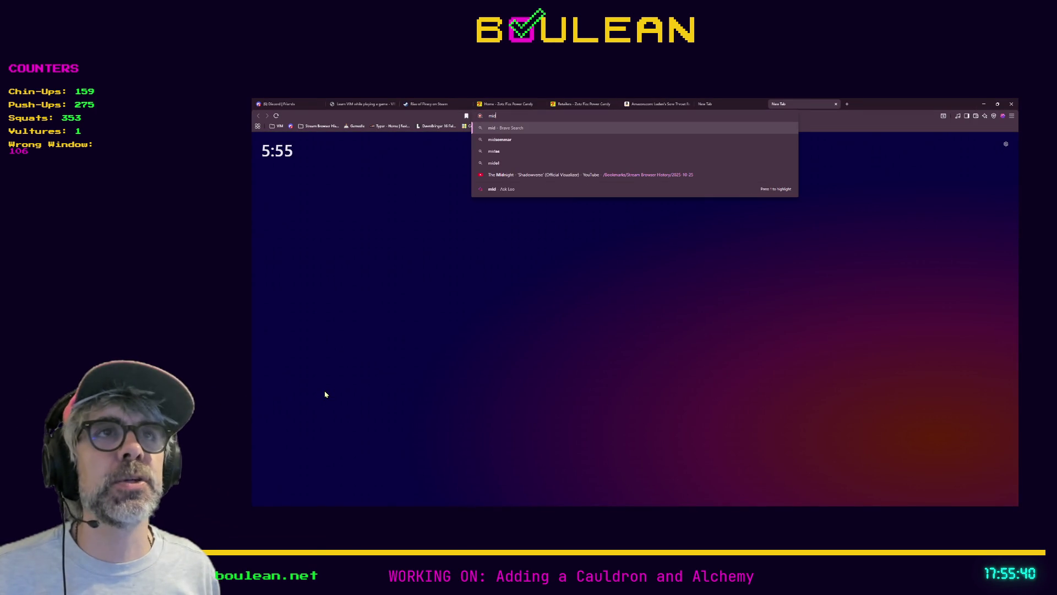
{"action": "type", "text": "inous"}
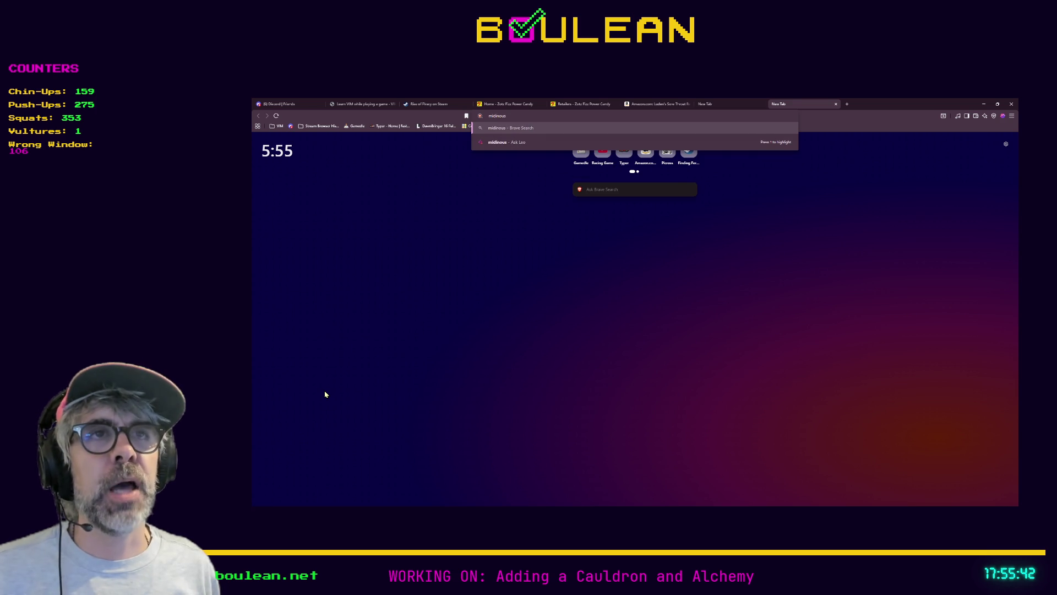
{"action": "key", "text": "Return"}
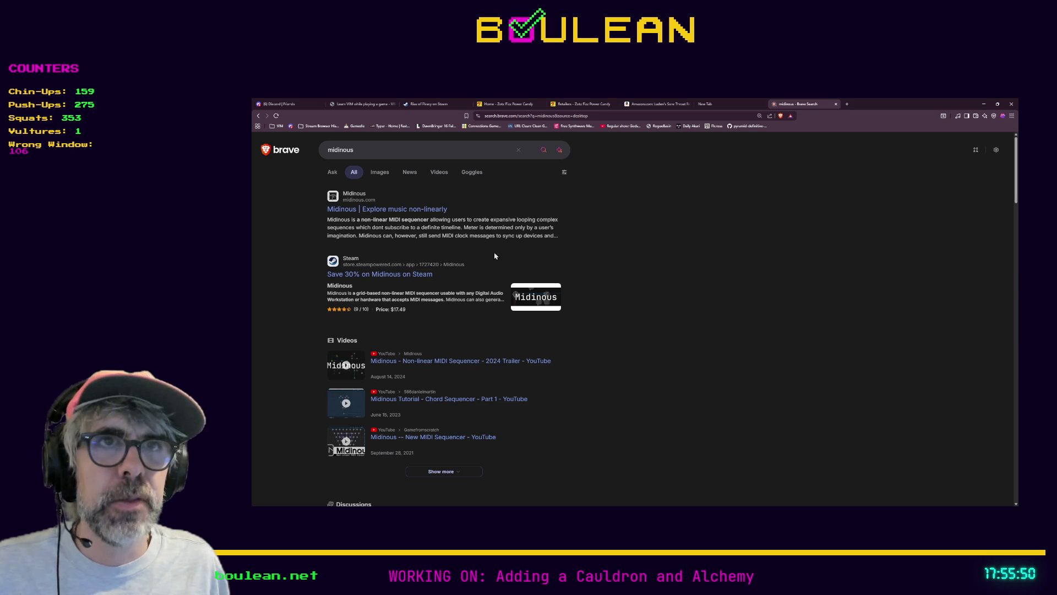
Step: Open the official midinous.com result and skim its home page
{"action": "left_click", "coordinate": [375, 214]}
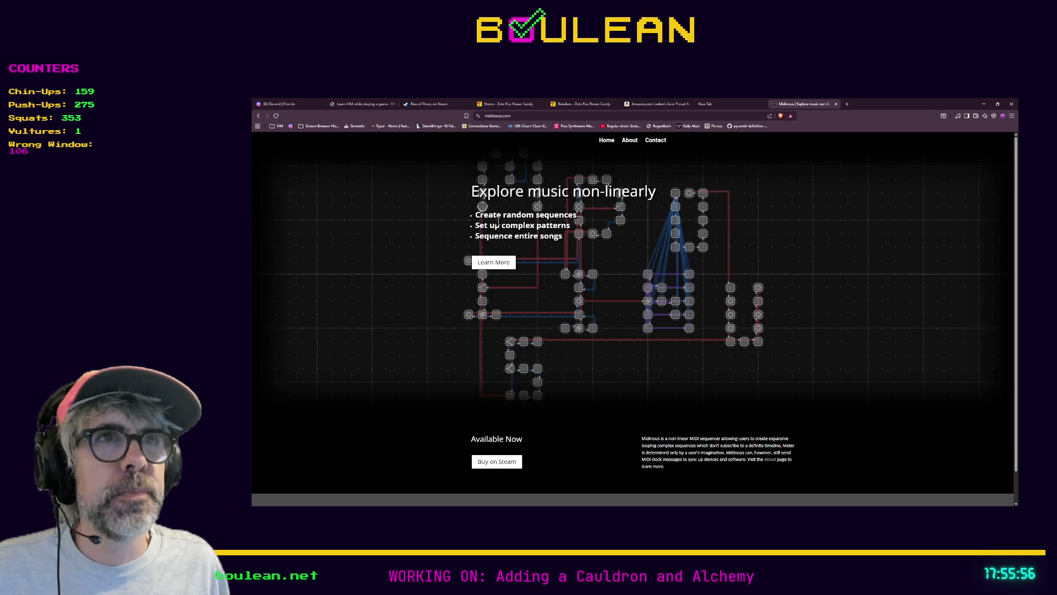
{"action": "scroll", "coordinate": [519, 228], "scroll_direction": "down", "scroll_amount": 1}
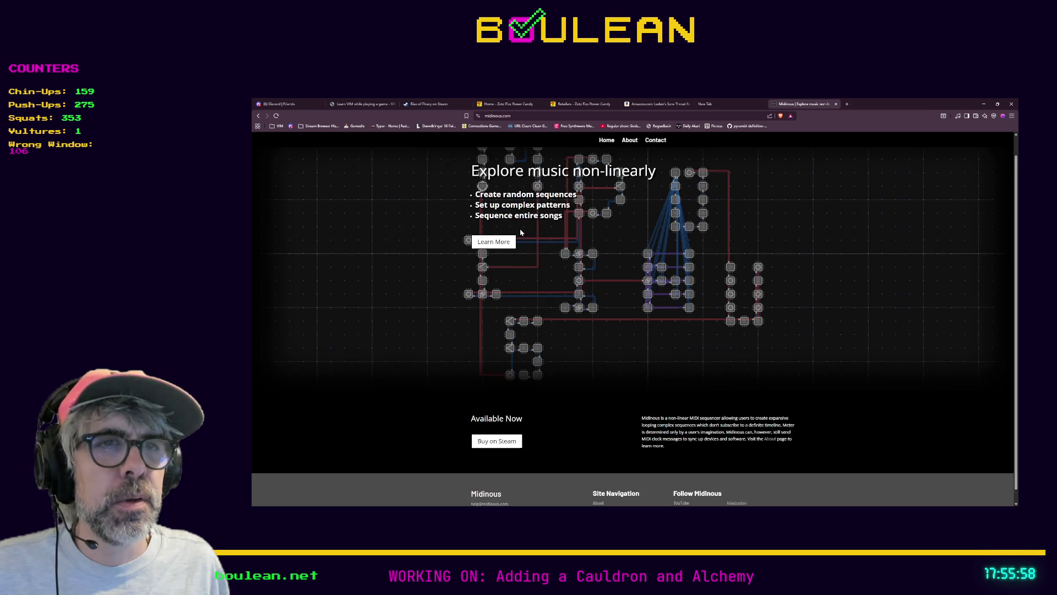
{"action": "scroll", "coordinate": [582, 238], "scroll_direction": "up", "scroll_amount": 1}
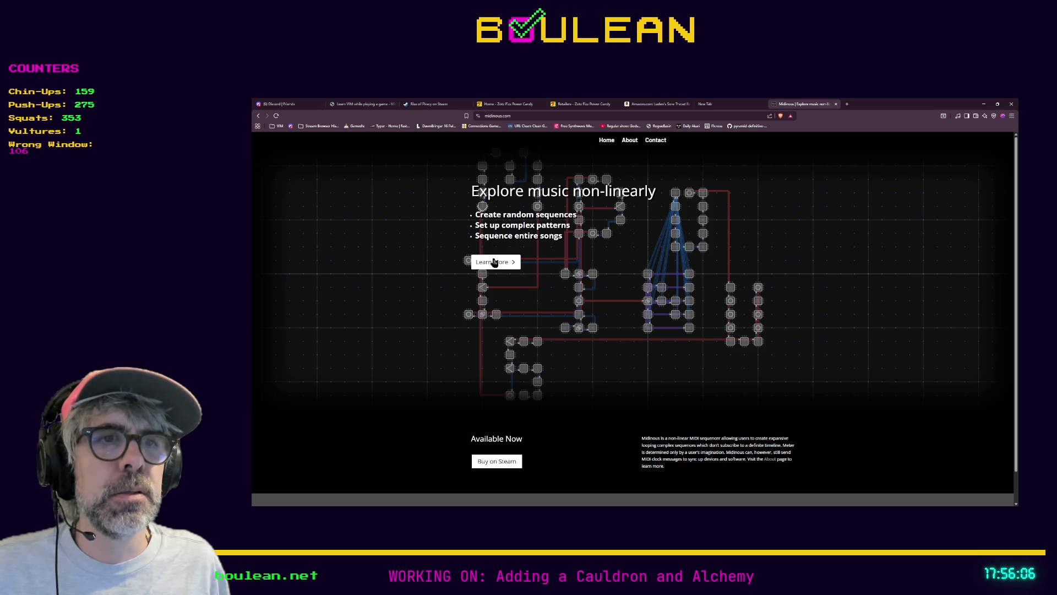
{"action": "scroll", "coordinate": [485, 402], "scroll_direction": "down", "scroll_amount": 2}
{"action": "scroll", "coordinate": [484, 391], "scroll_direction": "up", "scroll_amount": 2}
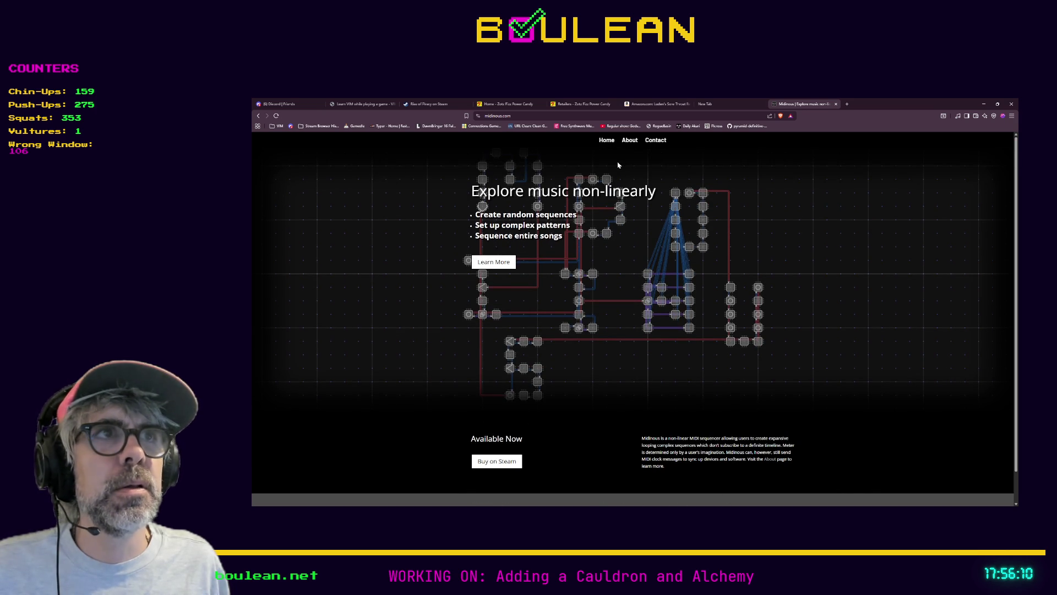
Step: Read the Midinous About page, return home, and follow the Steam store link
{"action": "left_click", "coordinate": [629, 143]}
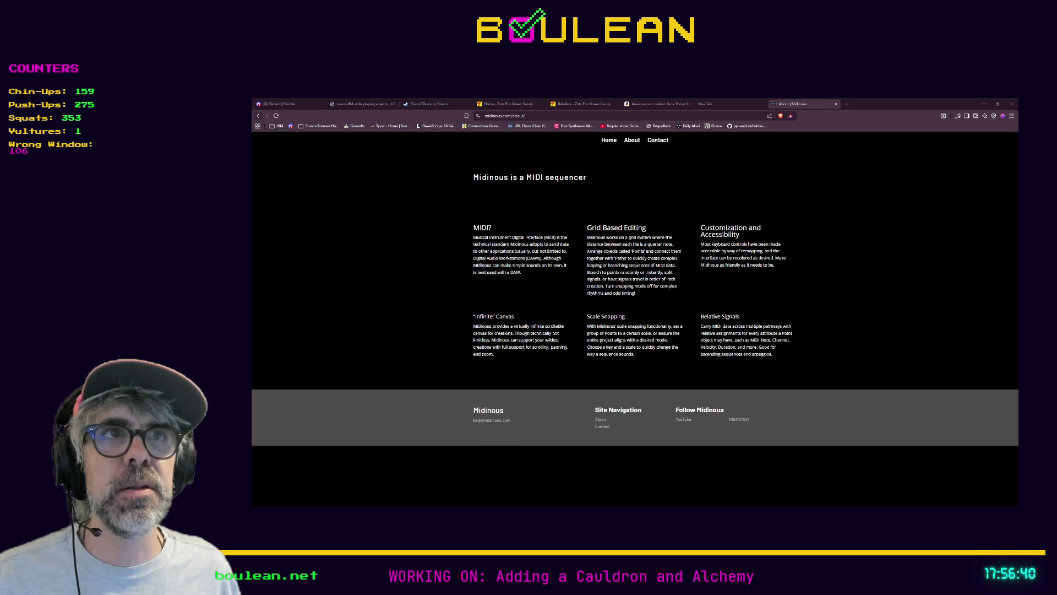
{"action": "key", "text": "alt+Left"}
{"action": "scroll", "coordinate": [633, 349], "scroll_direction": "down", "scroll_amount": 1}
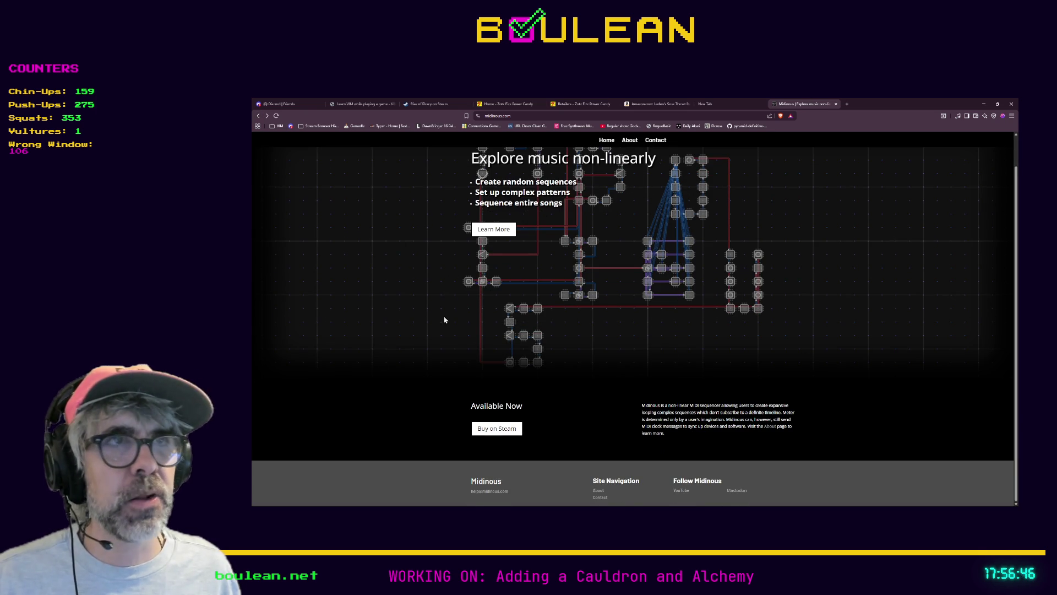
{"action": "left_click", "coordinate": [495, 433]}
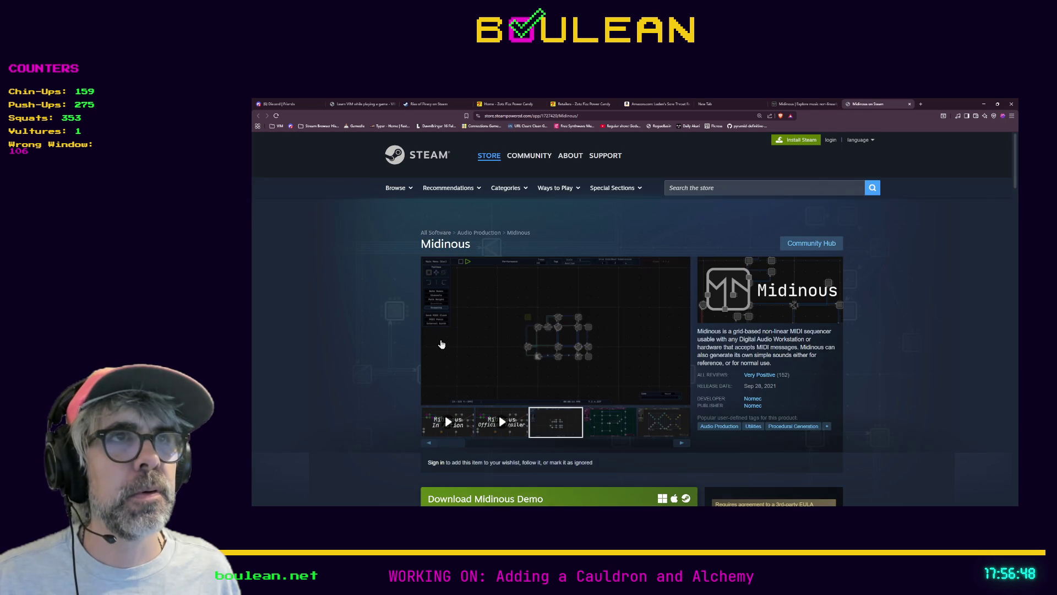
Step: Play the Midinous trailer fullscreen, then exit fullscreen and pause it at 1:00
{"action": "scroll", "coordinate": [417, 332], "scroll_direction": "down", "scroll_amount": 2}
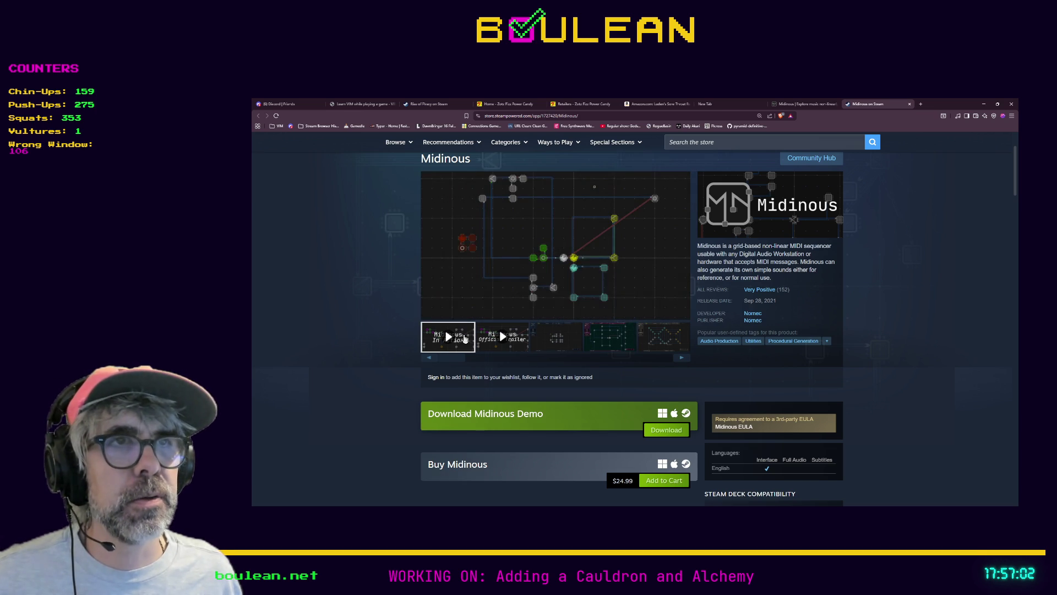
{"action": "left_click", "coordinate": [680, 312]}
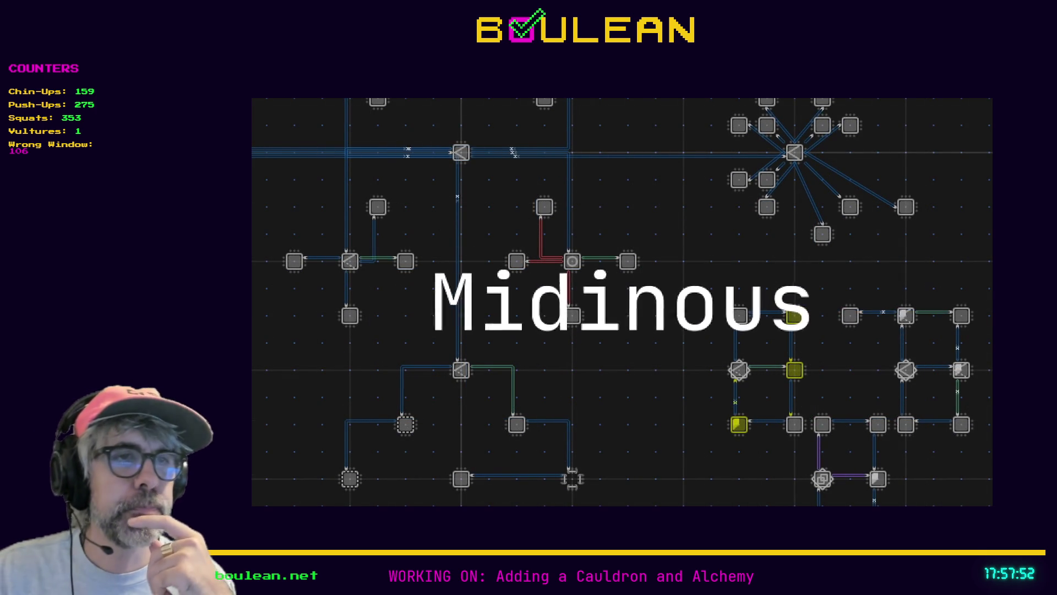
{"action": "mouse_move", "coordinate": [566, 452]}
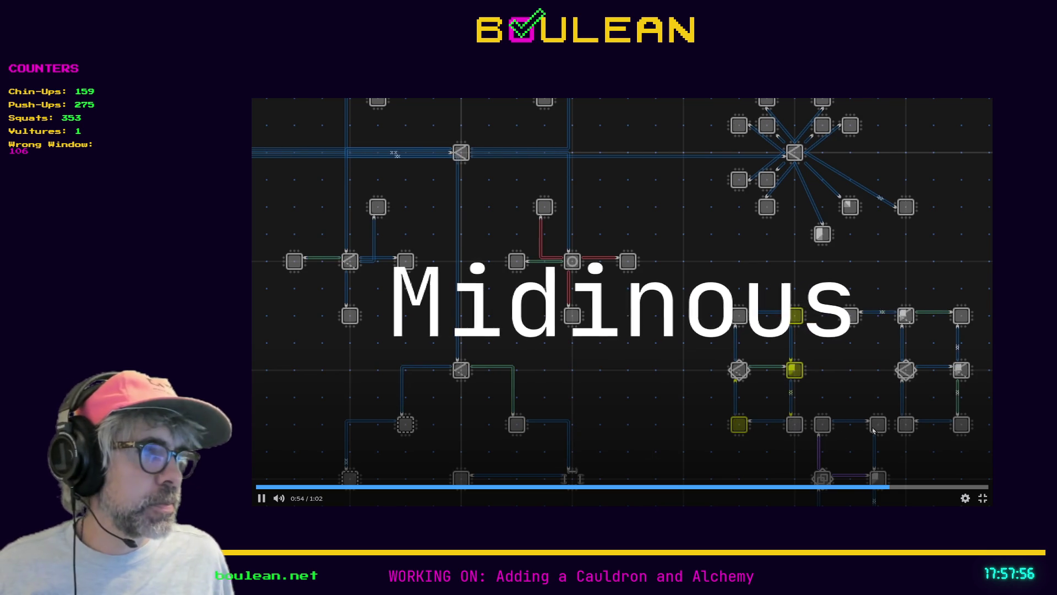
{"action": "left_click", "coordinate": [981, 498]}
{"action": "left_click", "coordinate": [432, 312]}
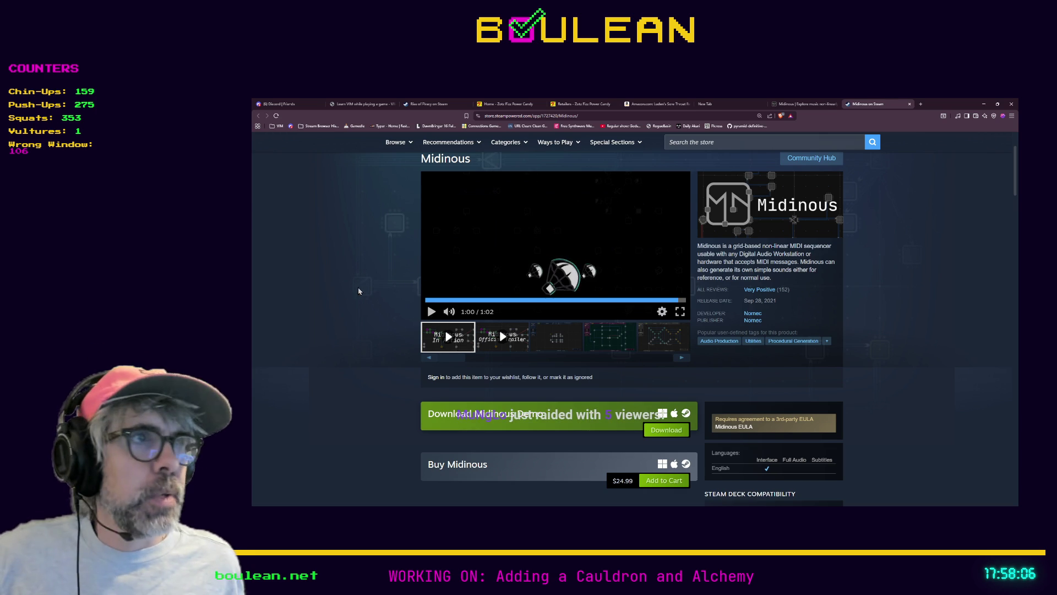
{"action": "scroll", "coordinate": [393, 310], "scroll_direction": "down", "scroll_amount": 1}
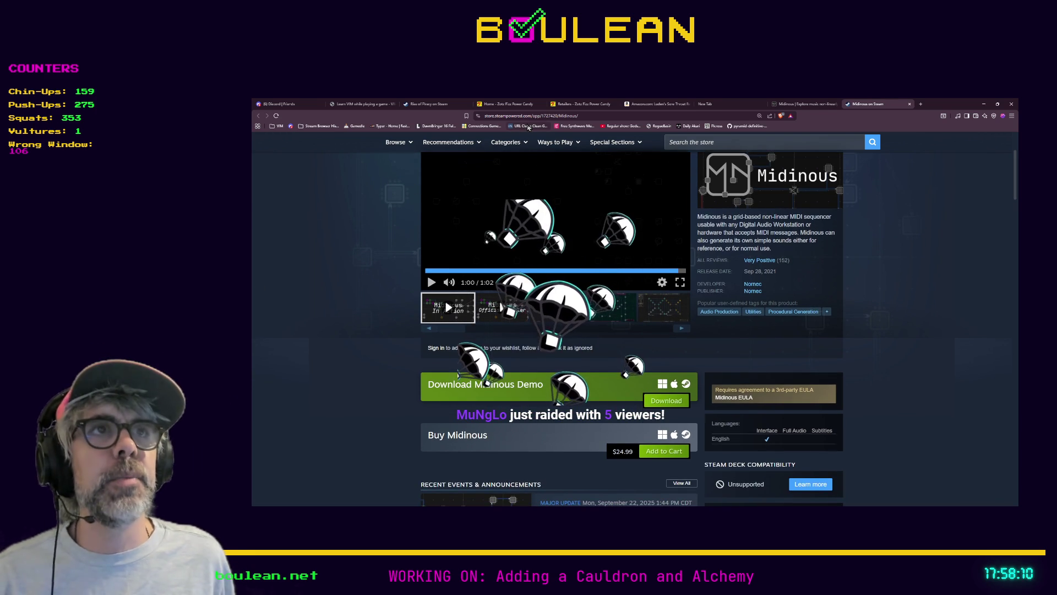
{"action": "key", "text": "ctrl+l"}
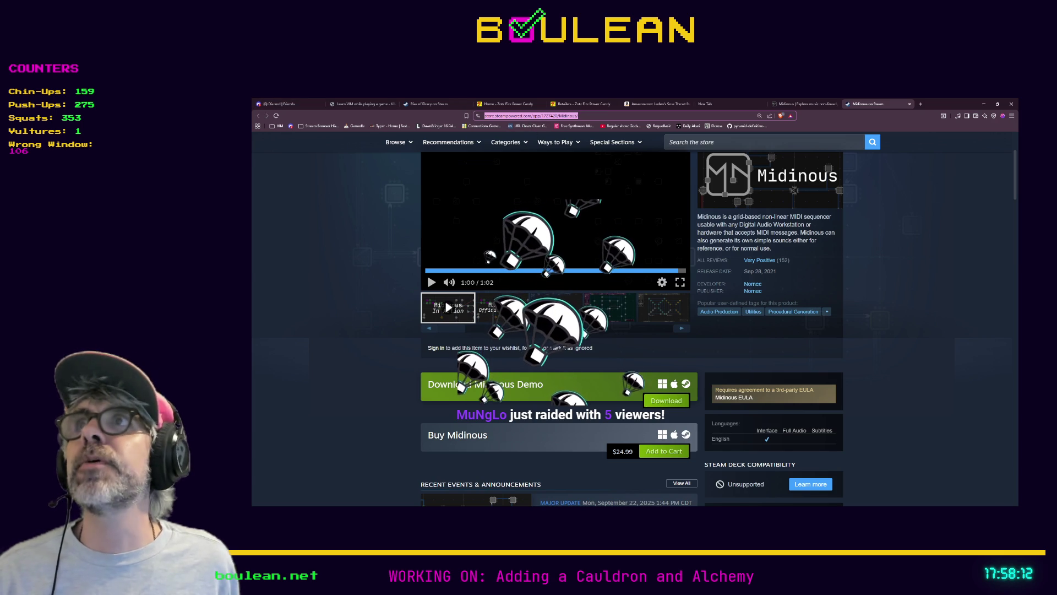
{"action": "key", "text": "alt+Tab"}
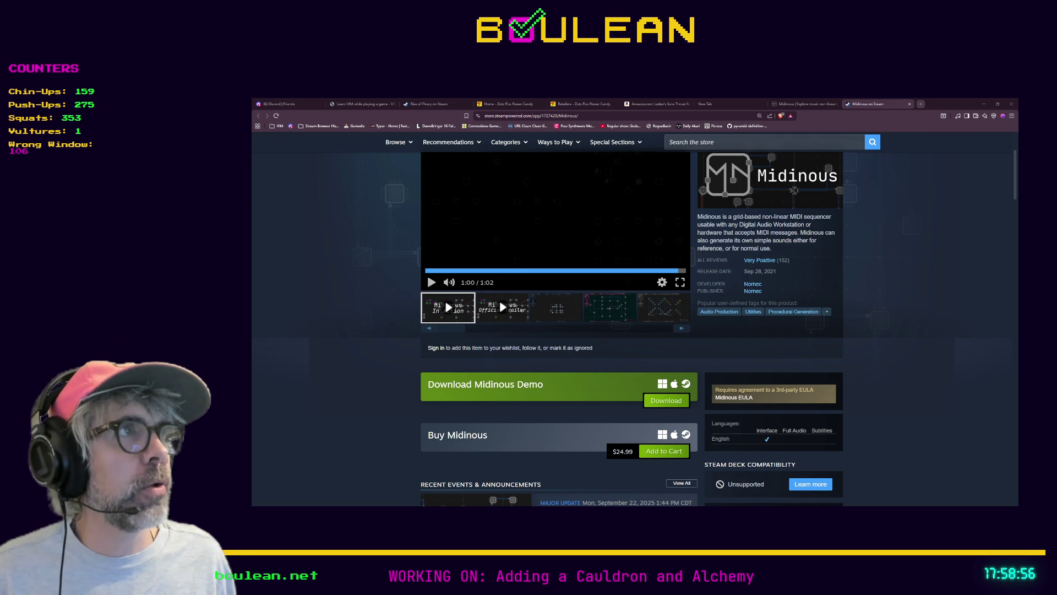
Step: Search 'audioslave album cover art' in a new tab and browse the image results
{"action": "left_click", "coordinate": [921, 105]}
{"action": "type", "text": "aud"}
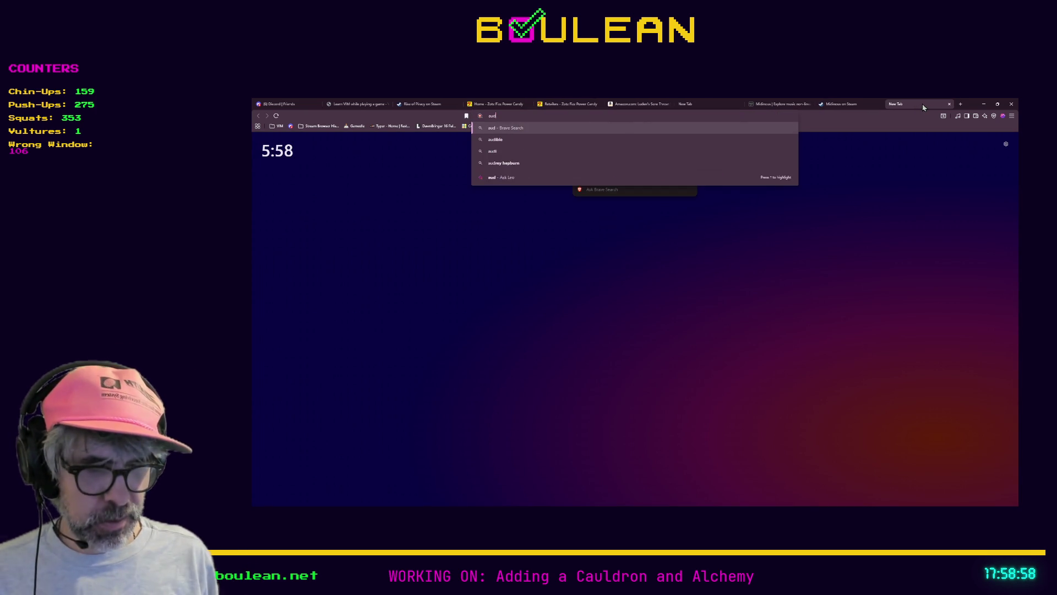
{"action": "type", "text": "ioslave alb"}
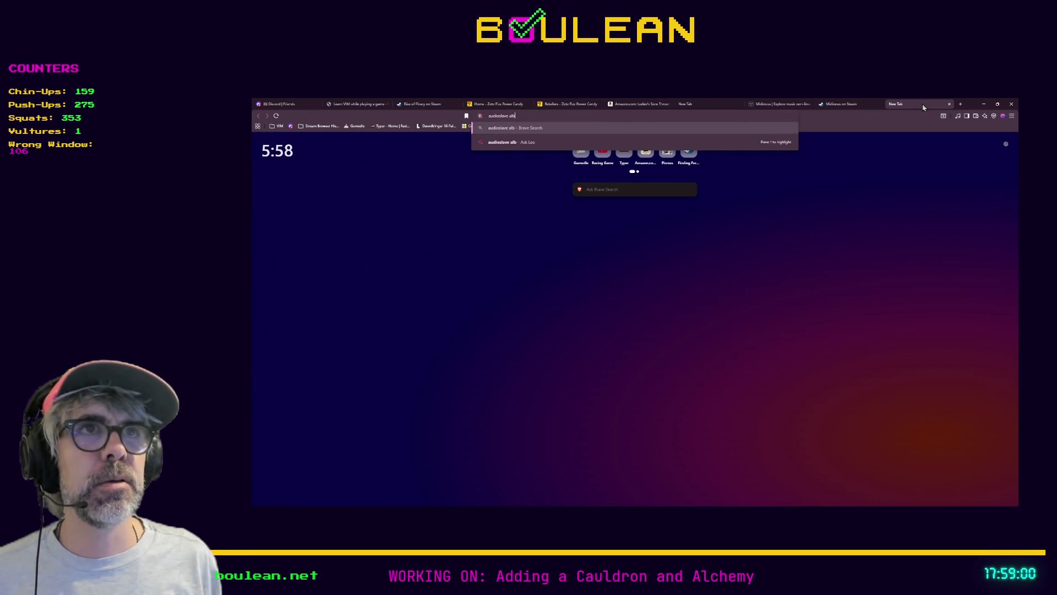
{"action": "type", "text": "um cover"}
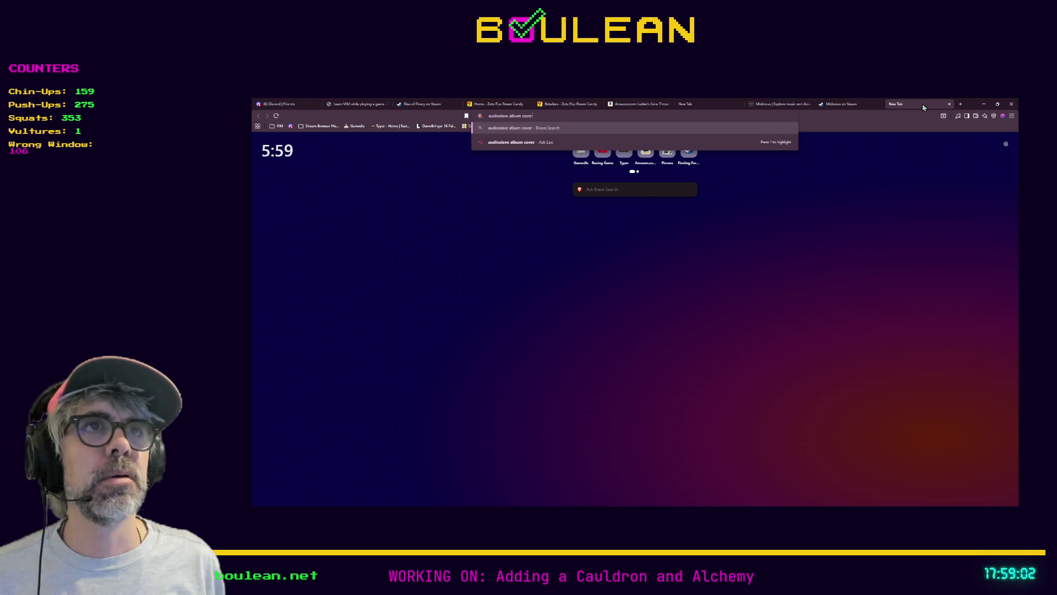
{"action": "type", "text": " art"}
{"action": "key", "text": "Return"}
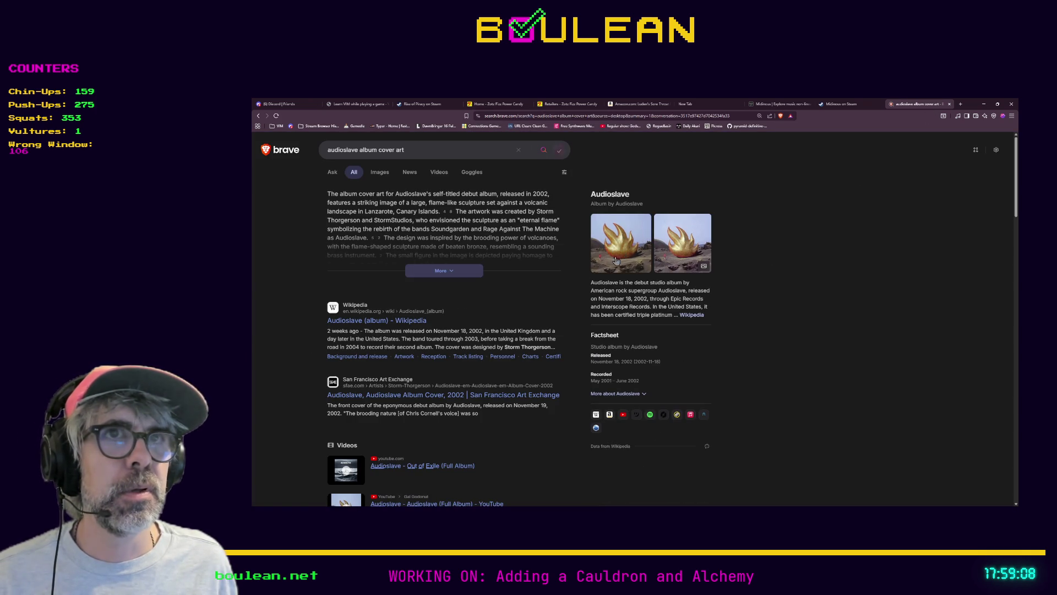
{"action": "left_click", "coordinate": [380, 175]}
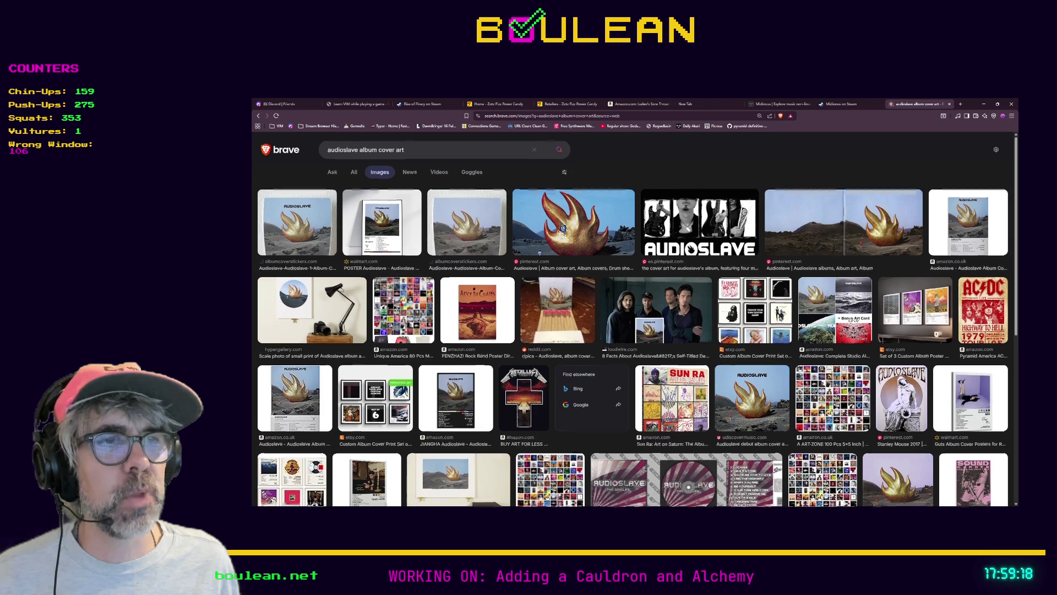
{"action": "scroll", "coordinate": [561, 226], "scroll_direction": "down", "scroll_amount": 1}
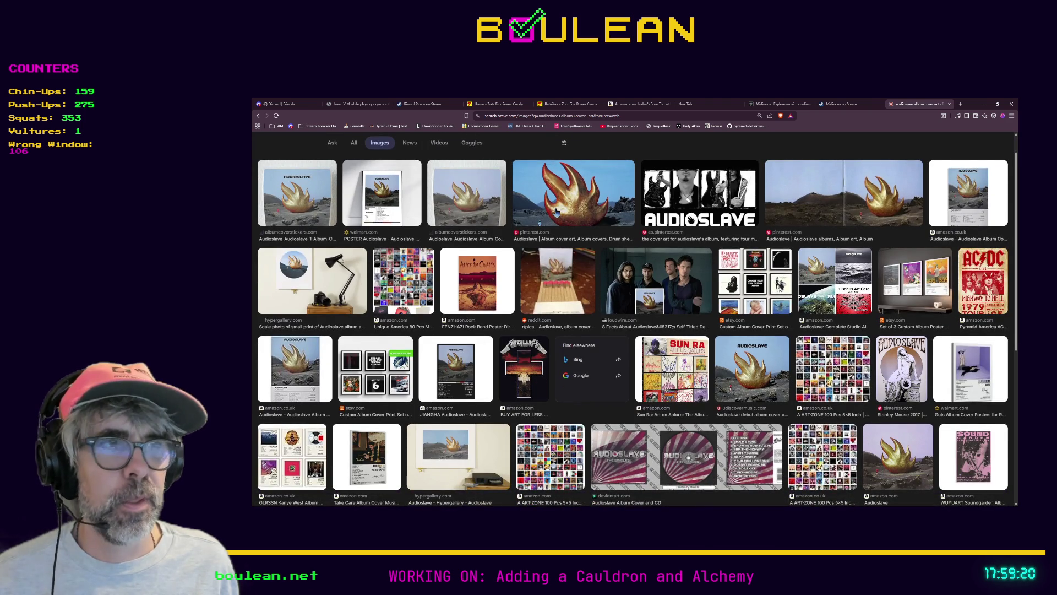
{"action": "scroll", "coordinate": [557, 213], "scroll_direction": "up", "scroll_amount": 1}
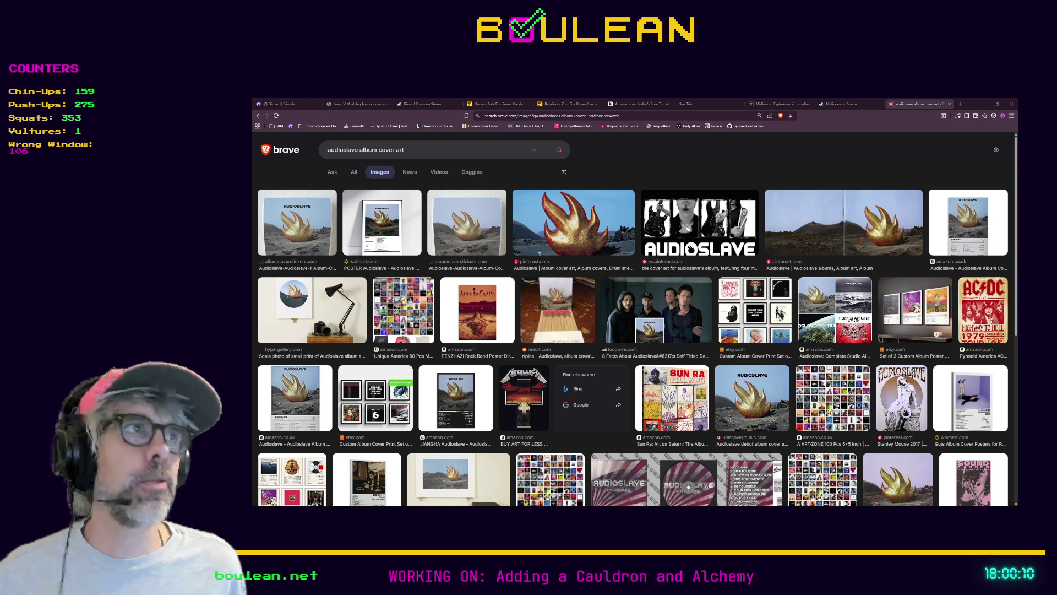
{"action": "key", "text": "ctrl+t"}
{"action": "key", "text": "ctrl+v"}
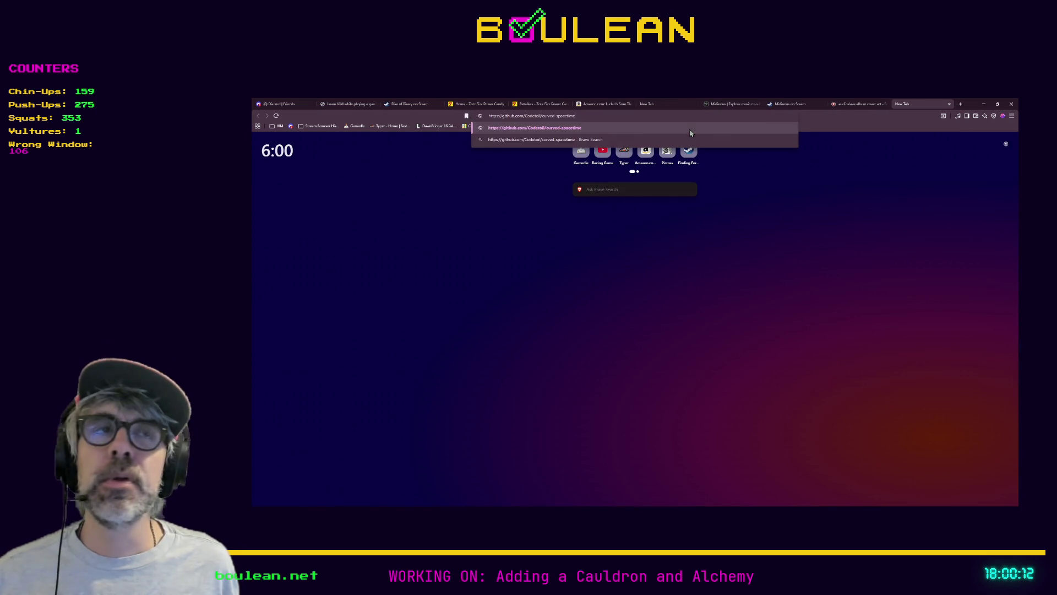
{"action": "key", "text": "Return"}
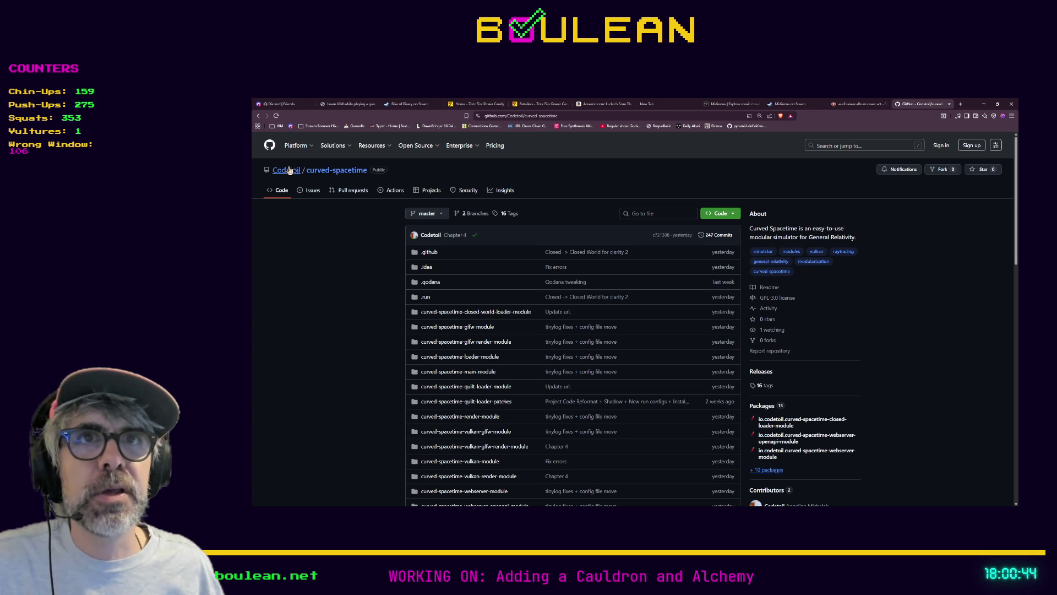
{"action": "scroll", "coordinate": [348, 235], "scroll_direction": "down", "scroll_amount": 1}
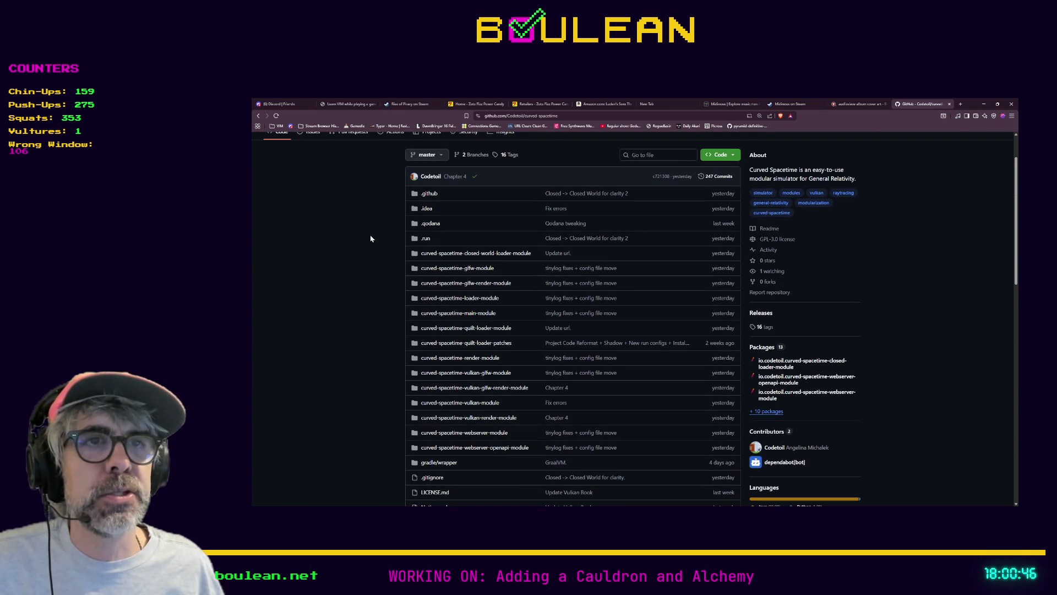
{"action": "scroll", "coordinate": [371, 238], "scroll_direction": "down", "scroll_amount": 5}
{"action": "scroll", "coordinate": [371, 240], "scroll_direction": "down", "scroll_amount": 3}
{"action": "scroll", "coordinate": [368, 263], "scroll_direction": "down", "scroll_amount": 1}
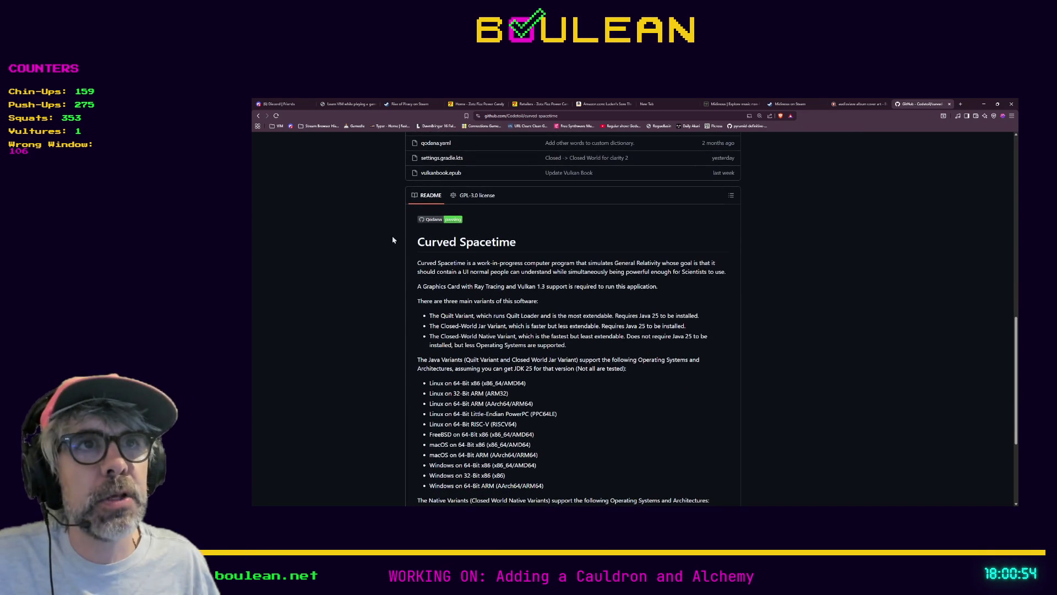
{"action": "scroll", "coordinate": [487, 297], "scroll_direction": "down", "scroll_amount": 3}
{"action": "scroll", "coordinate": [557, 393], "scroll_direction": "up", "scroll_amount": 4}
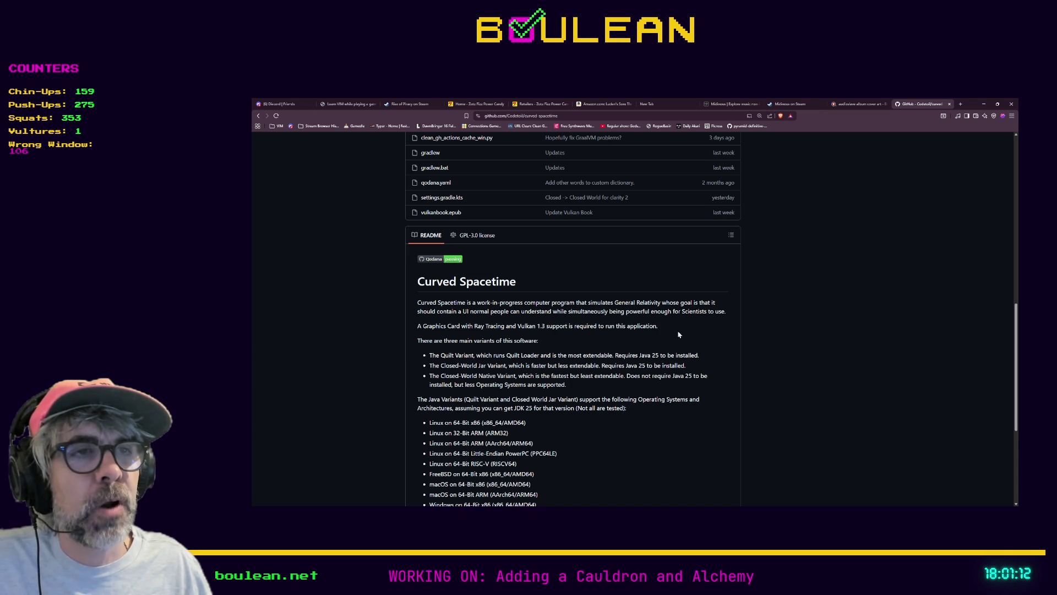
{"action": "scroll", "coordinate": [678, 334], "scroll_direction": "down", "scroll_amount": 1}
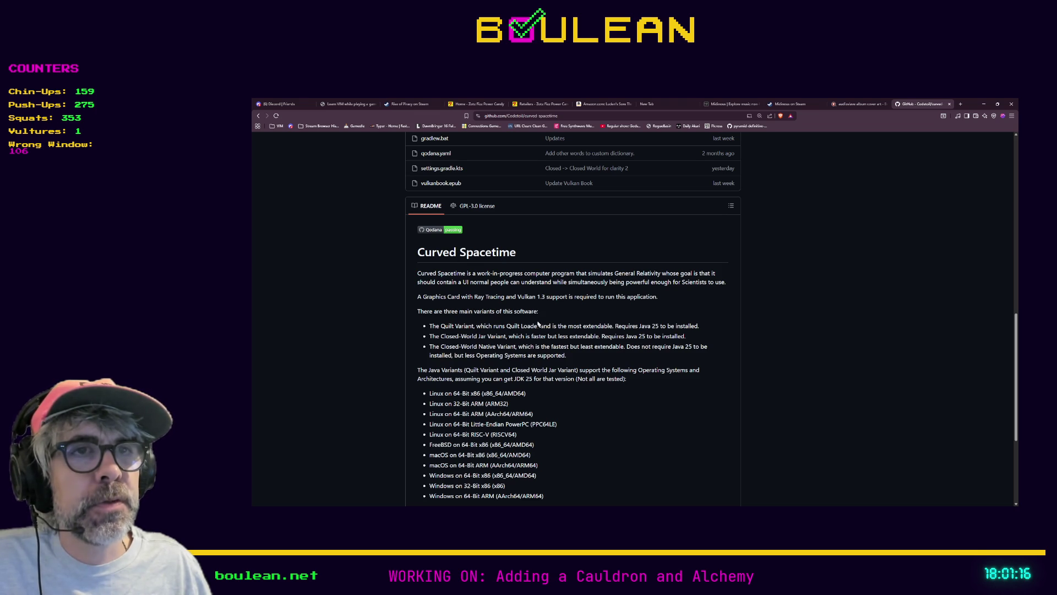
{"action": "scroll", "coordinate": [537, 326], "scroll_direction": "down", "scroll_amount": 2}
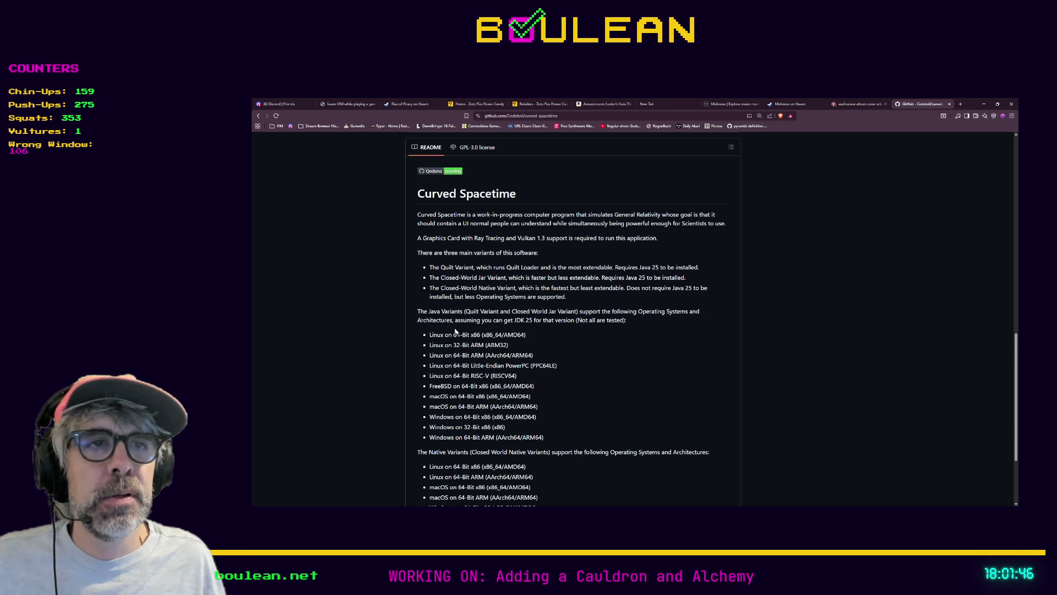
{"action": "scroll", "coordinate": [455, 330], "scroll_direction": "down", "scroll_amount": 1}
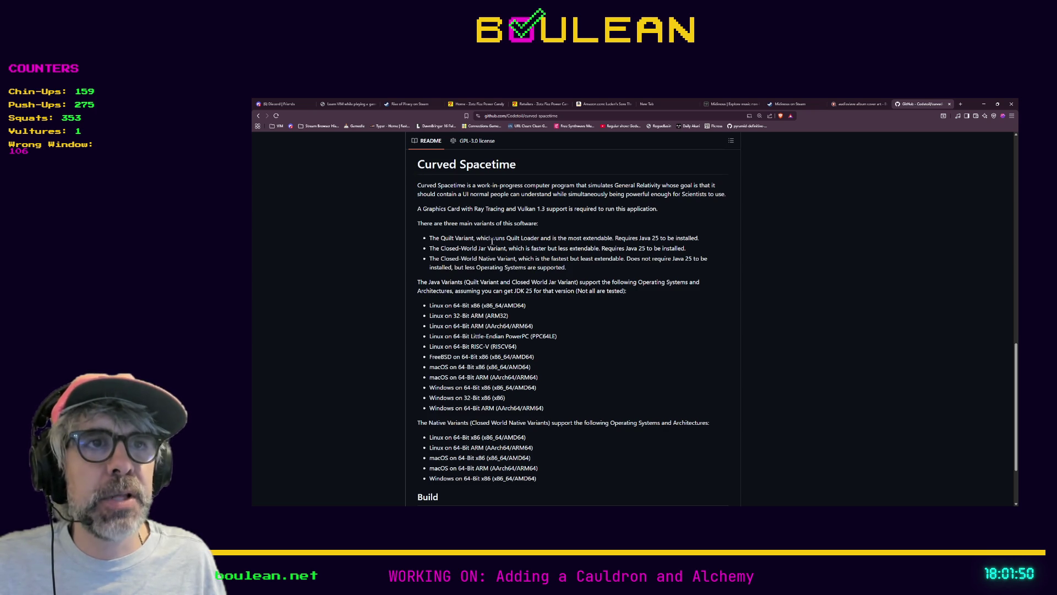
{"action": "scroll", "coordinate": [606, 354], "scroll_direction": "down", "scroll_amount": 1}
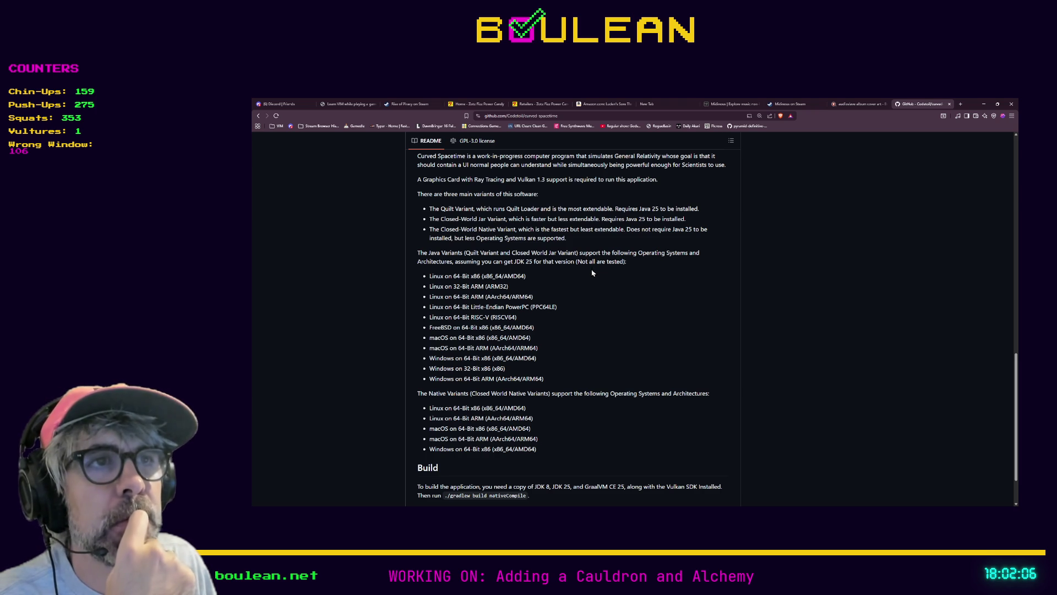
{"action": "scroll", "coordinate": [593, 273], "scroll_direction": "down", "scroll_amount": 2}
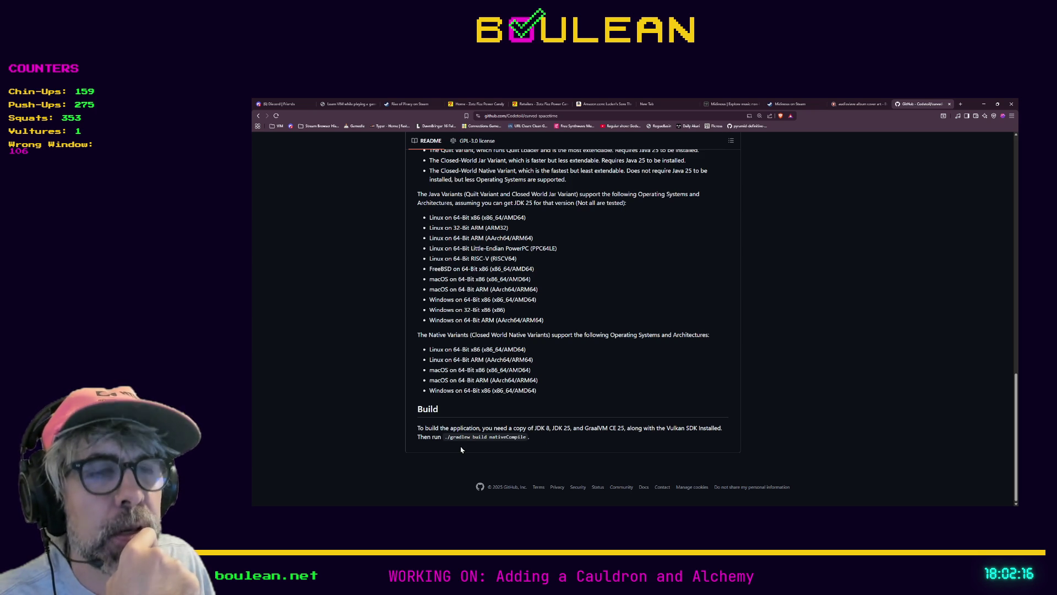
{"action": "scroll", "coordinate": [461, 450], "scroll_direction": "up", "scroll_amount": 15}
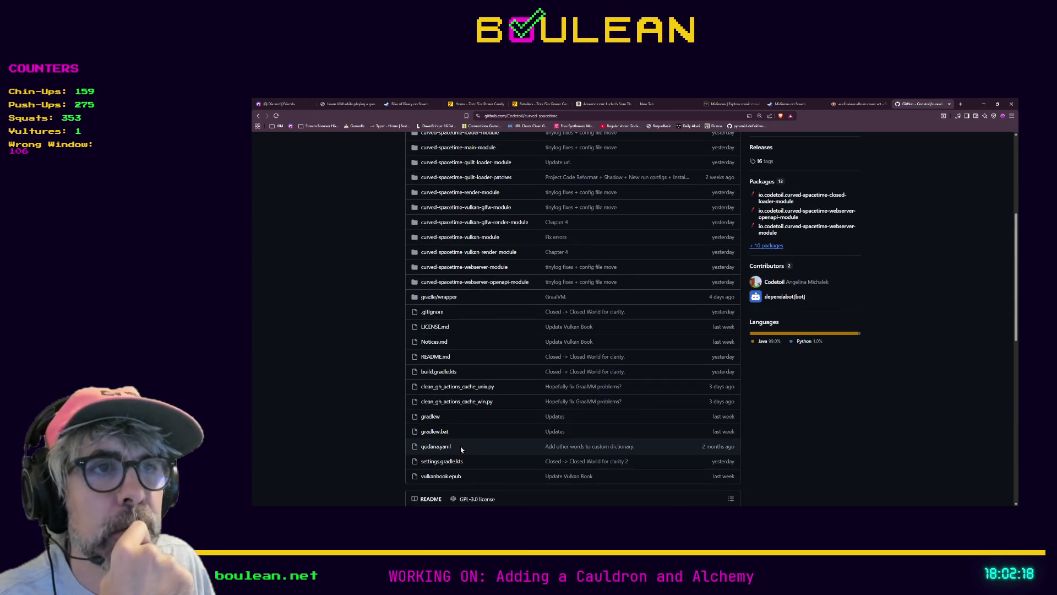
{"action": "scroll", "coordinate": [509, 441], "scroll_direction": "up", "scroll_amount": 1}
{"action": "scroll", "coordinate": [578, 438], "scroll_direction": "down", "scroll_amount": 1}
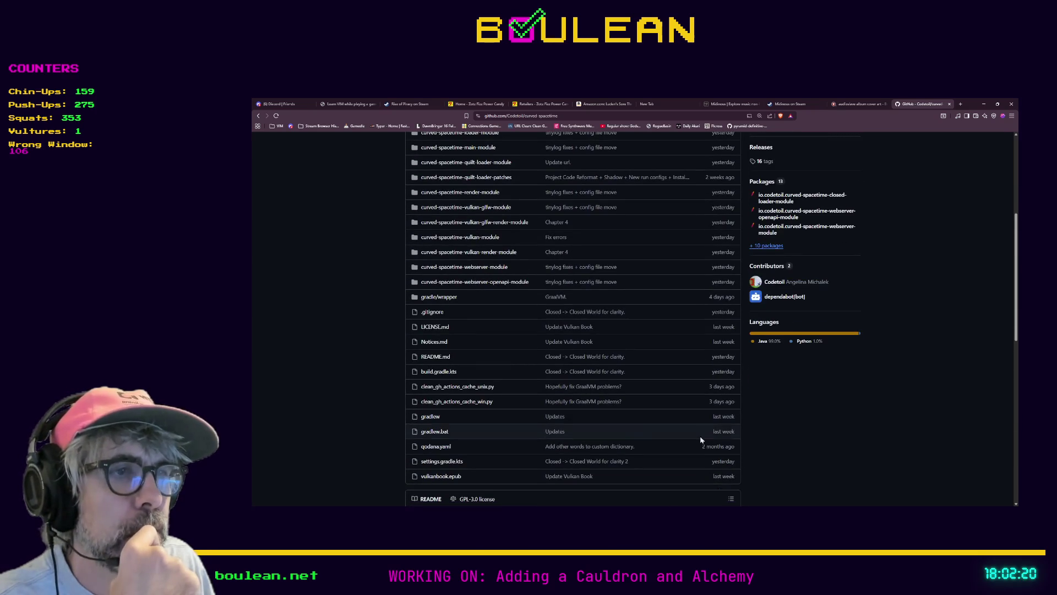
{"action": "scroll", "coordinate": [716, 322], "scroll_direction": "up", "scroll_amount": 3}
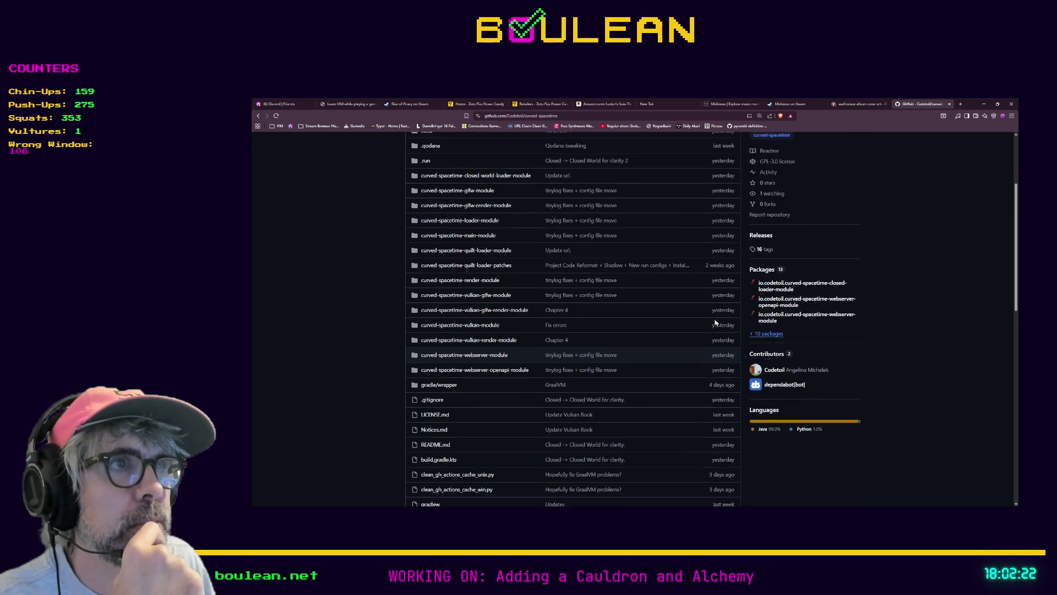
{"action": "scroll", "coordinate": [716, 322], "scroll_direction": "up", "scroll_amount": 2}
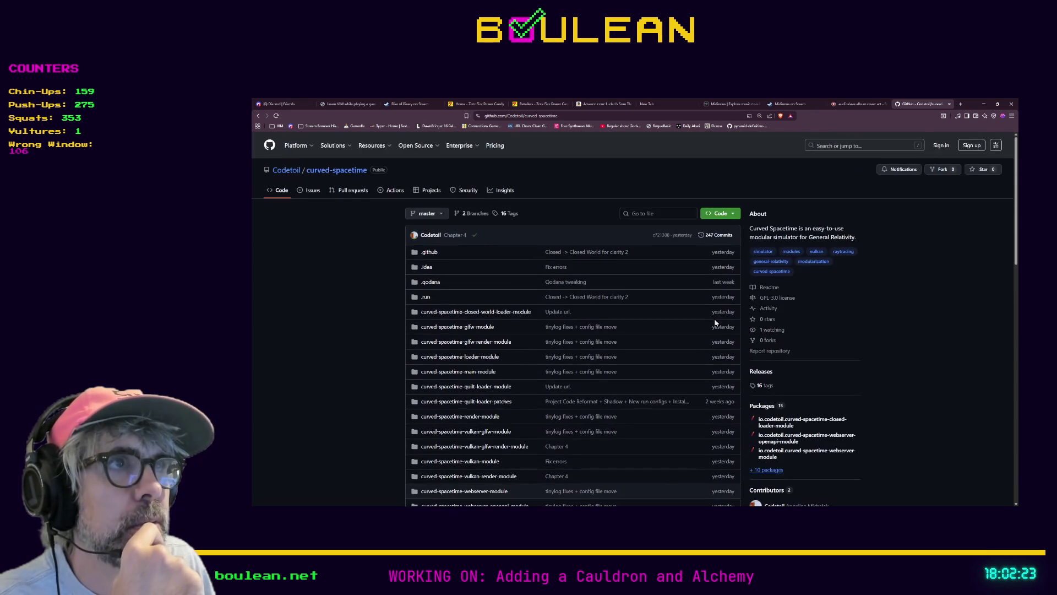
{"action": "left_click", "coordinate": [712, 236]}
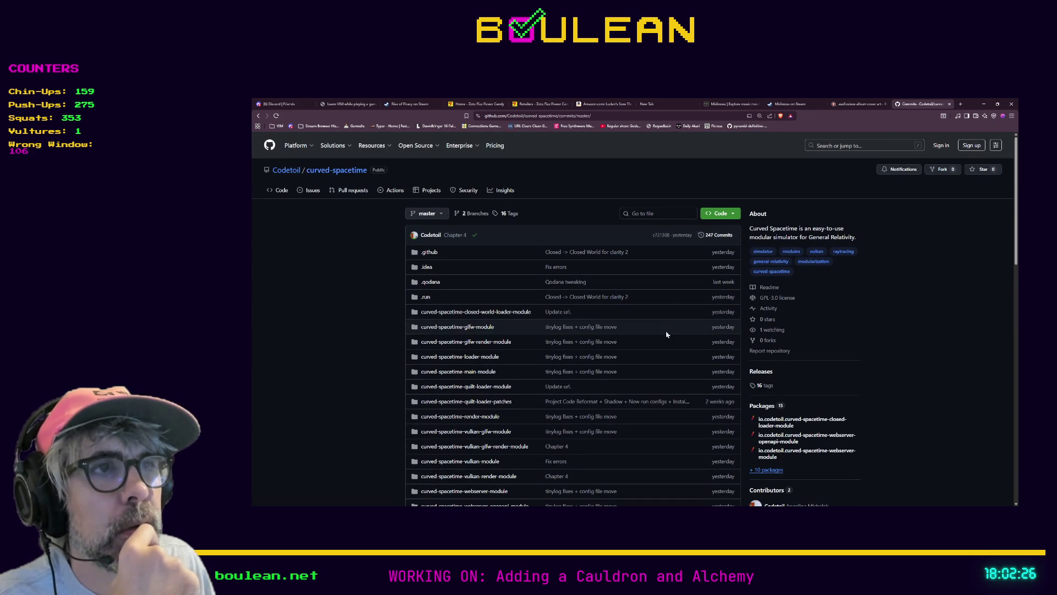
Step: Load the next page of older curved-spacetime commits, then return to the newer page
{"action": "scroll", "coordinate": [658, 369], "scroll_direction": "down", "scroll_amount": 15}
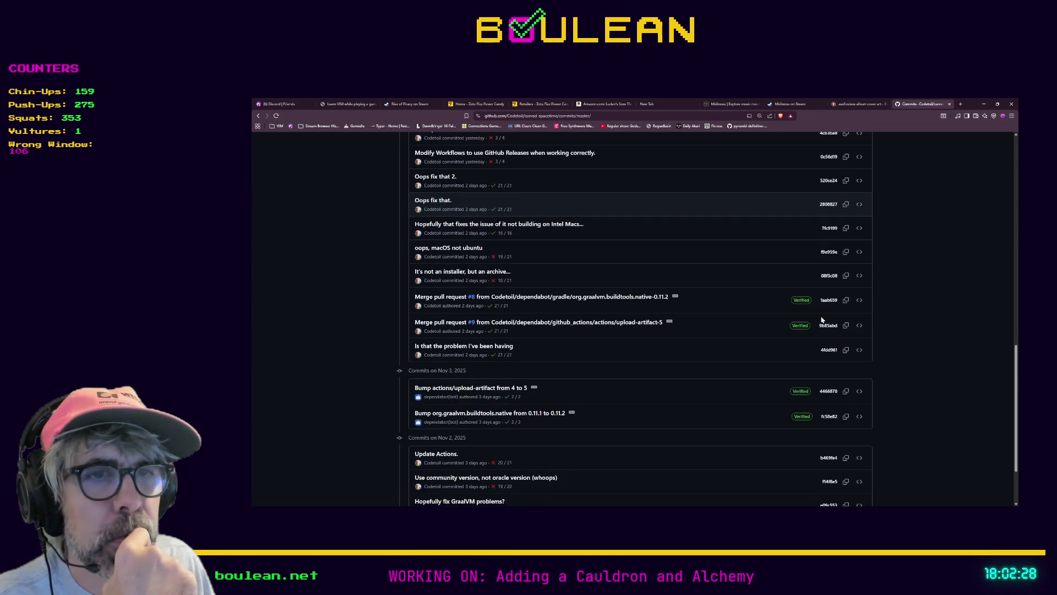
{"action": "scroll", "coordinate": [822, 319], "scroll_direction": "down", "scroll_amount": 2}
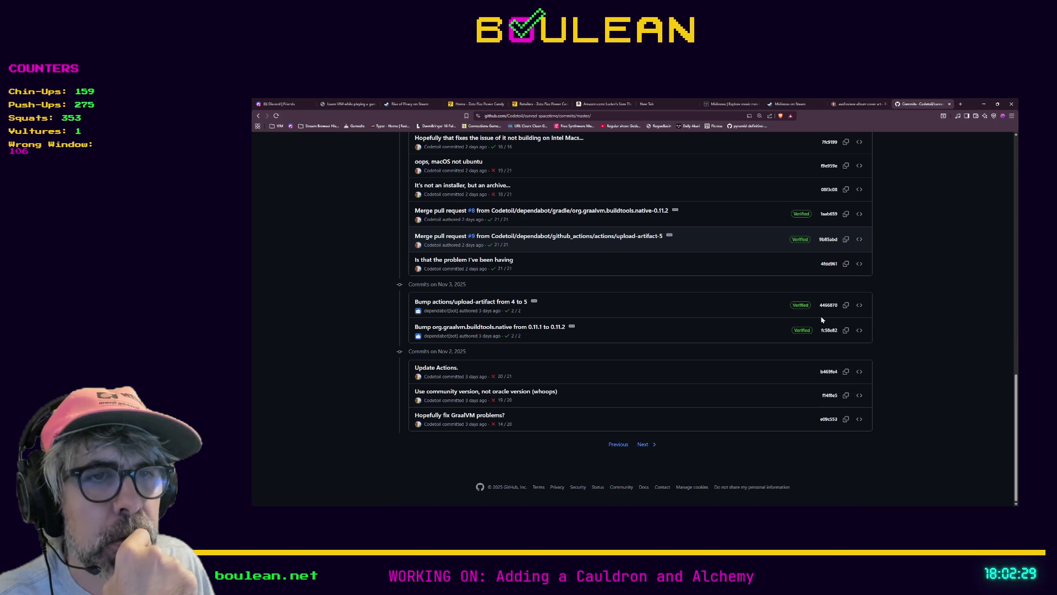
{"action": "left_click", "coordinate": [649, 449]}
{"action": "scroll", "coordinate": [650, 450], "scroll_direction": "down", "scroll_amount": 10}
{"action": "scroll", "coordinate": [649, 449], "scroll_direction": "down", "scroll_amount": 4}
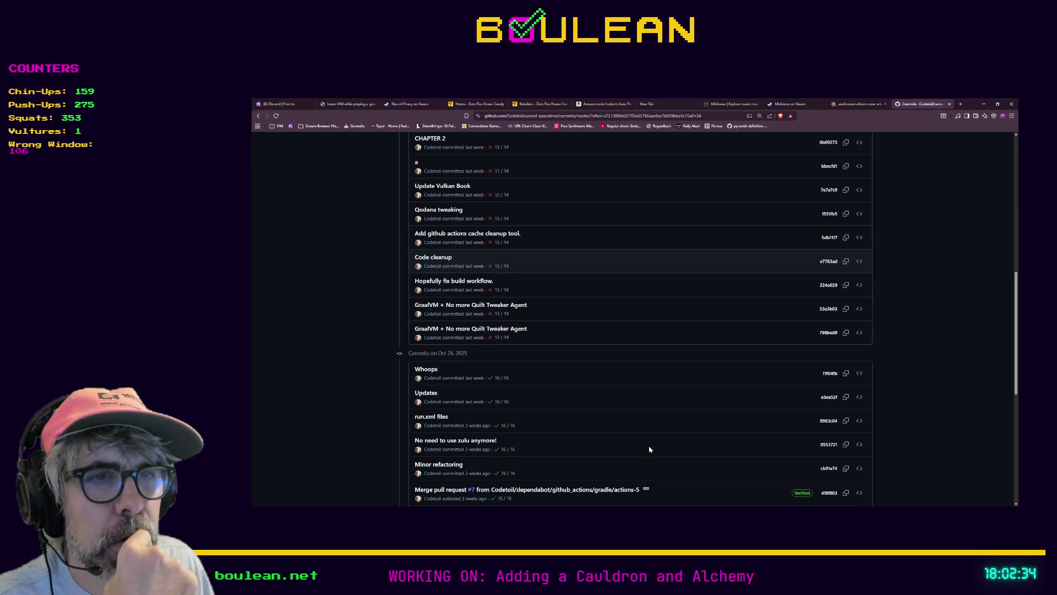
{"action": "scroll", "coordinate": [649, 450], "scroll_direction": "down", "scroll_amount": 6}
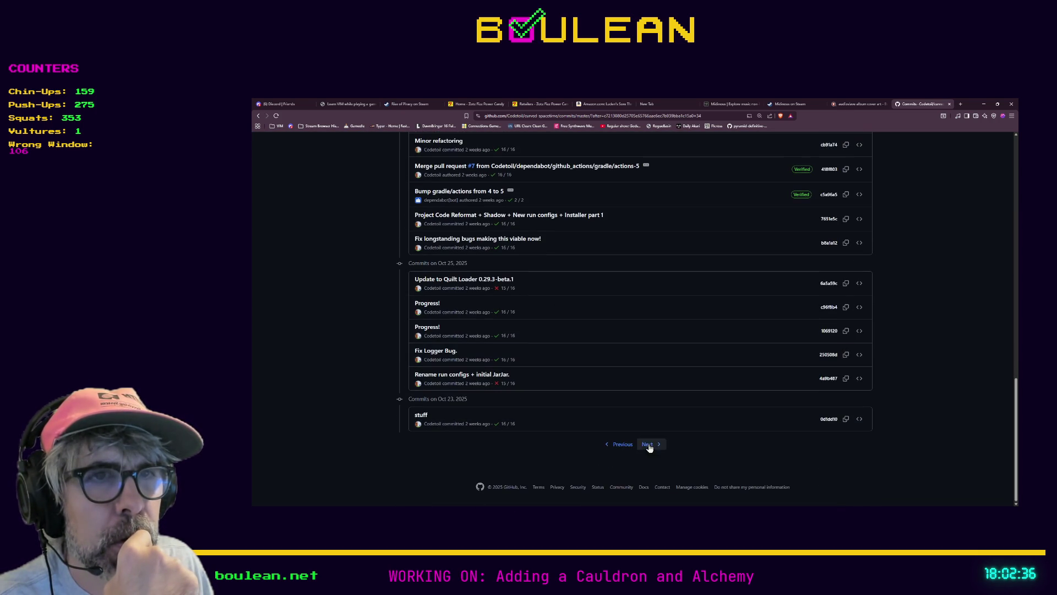
{"action": "left_click", "coordinate": [623, 449]}
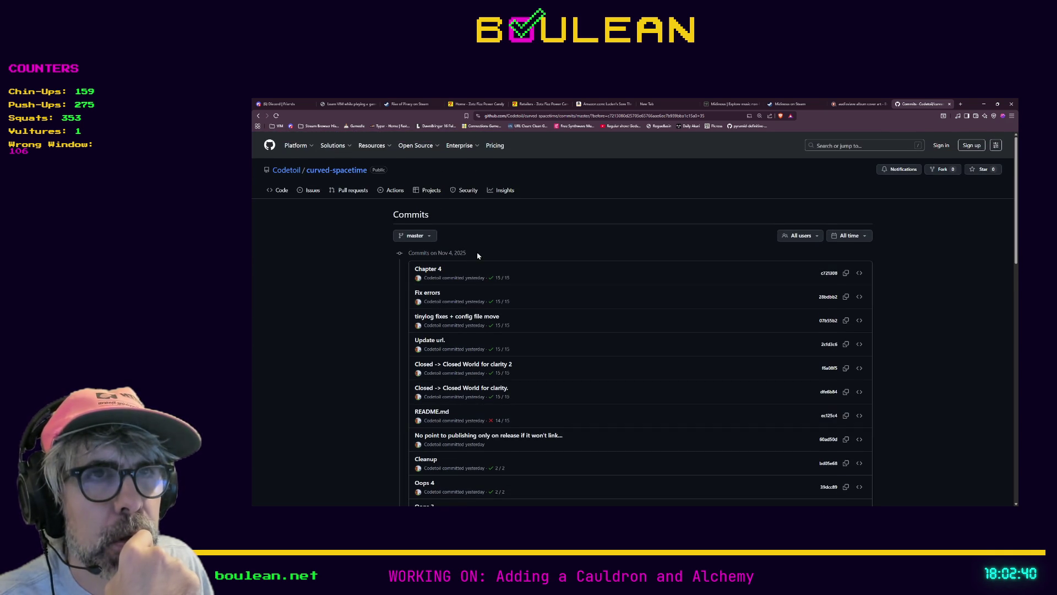
Step: Page back through several older pages of the commit history
{"action": "scroll", "coordinate": [478, 255], "scroll_direction": "down", "scroll_amount": 15}
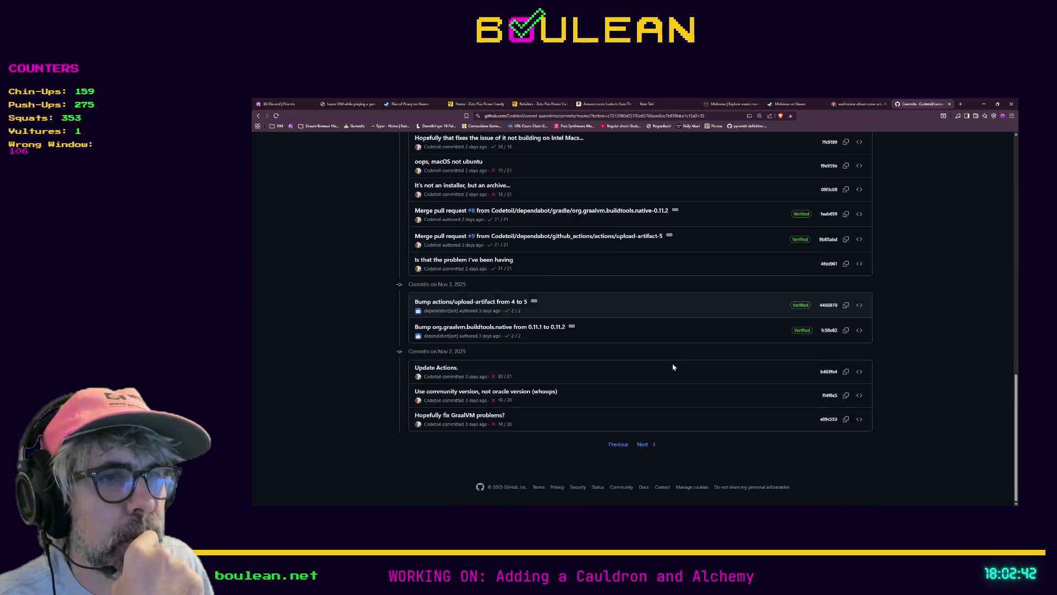
{"action": "left_click", "coordinate": [643, 443]}
{"action": "scroll", "coordinate": [671, 408], "scroll_direction": "down", "scroll_amount": 15}
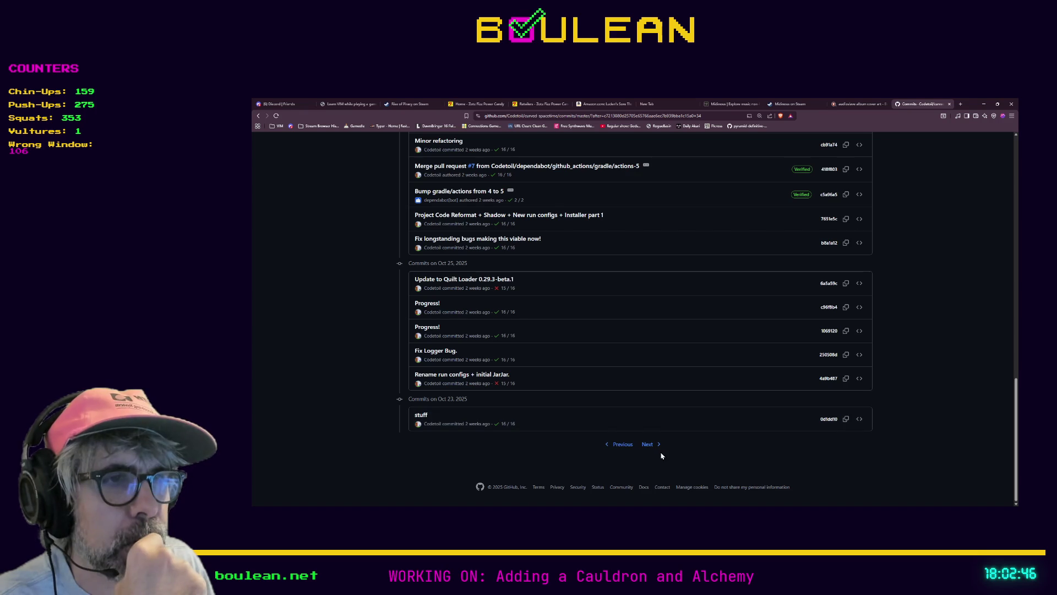
{"action": "left_click", "coordinate": [653, 445]}
{"action": "scroll", "coordinate": [653, 440], "scroll_direction": "down", "scroll_amount": 10}
{"action": "scroll", "coordinate": [648, 434], "scroll_direction": "down", "scroll_amount": 3}
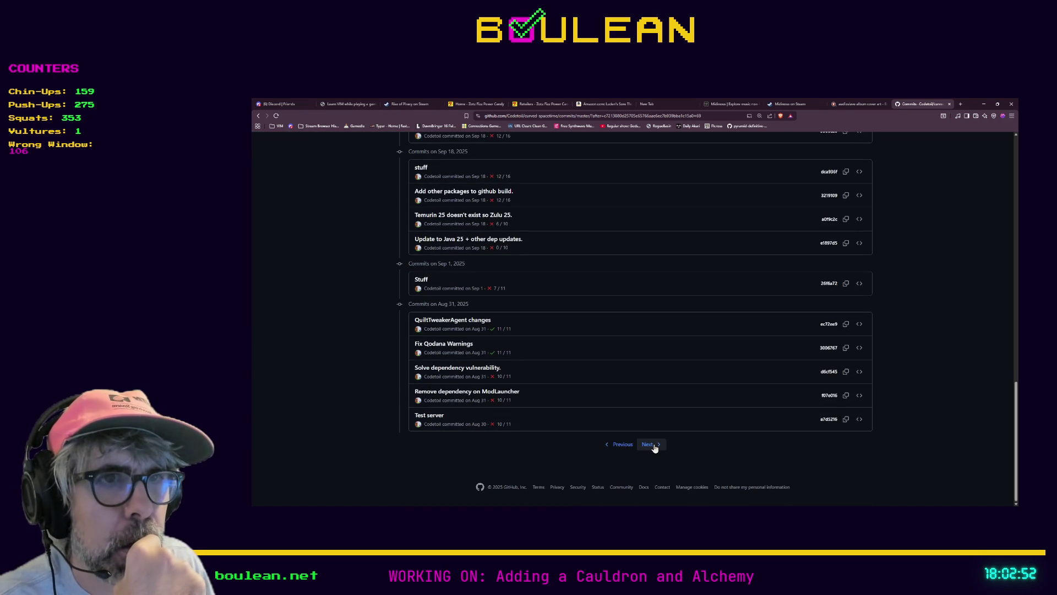
{"action": "left_click", "coordinate": [655, 445]}
{"action": "scroll", "coordinate": [656, 448], "scroll_direction": "down", "scroll_amount": 10}
{"action": "scroll", "coordinate": [656, 446], "scroll_direction": "down", "scroll_amount": 5}
{"action": "scroll", "coordinate": [656, 443], "scroll_direction": "up", "scroll_amount": 1}
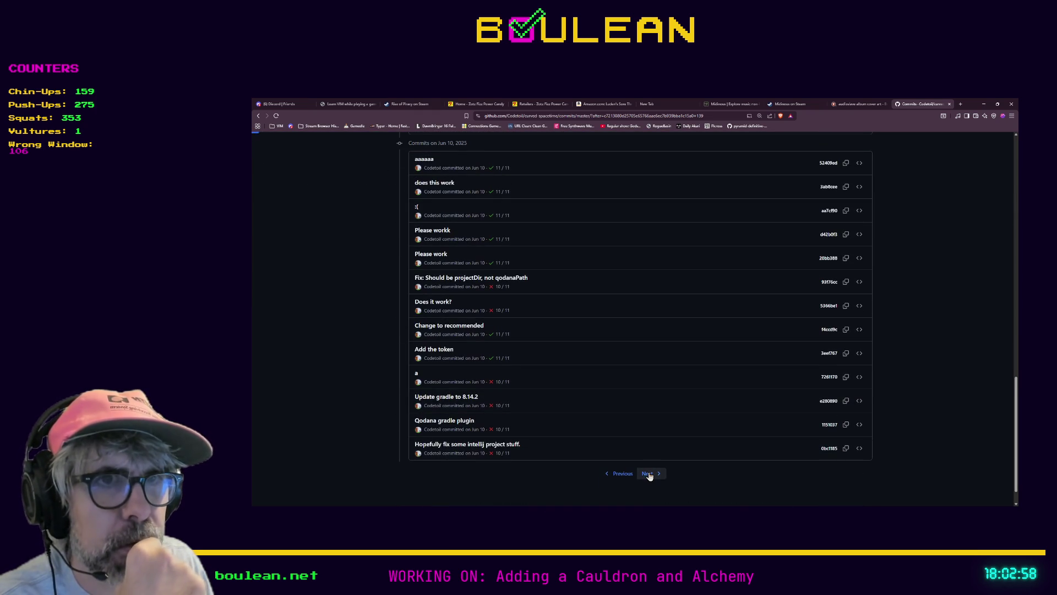
{"action": "scroll", "coordinate": [647, 460], "scroll_direction": "down", "scroll_amount": 10}
{"action": "scroll", "coordinate": [645, 454], "scroll_direction": "down", "scroll_amount": 6}
Step: Reach the last page with Add License and Initial commit, then return one page
{"action": "left_click", "coordinate": [655, 449]}
{"action": "scroll", "coordinate": [656, 447], "scroll_direction": "down", "scroll_amount": 15}
{"action": "scroll", "coordinate": [653, 450], "scroll_direction": "down", "scroll_amount": 5}
{"action": "left_click", "coordinate": [651, 449]}
{"action": "scroll", "coordinate": [650, 451], "scroll_direction": "down", "scroll_amount": 15}
{"action": "left_click", "coordinate": [652, 448]}
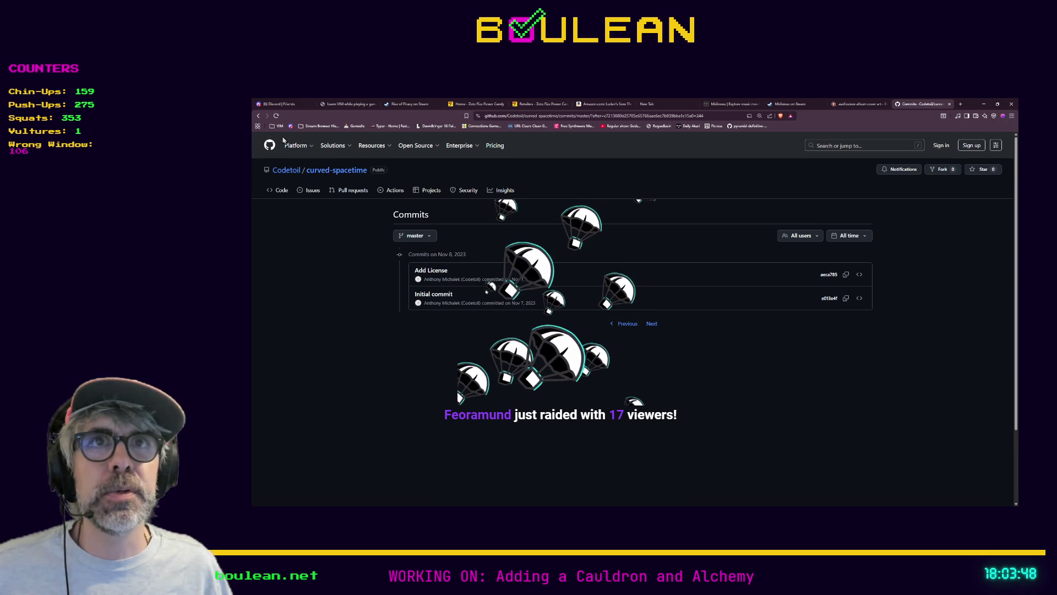
{"action": "left_click", "coordinate": [259, 117]}
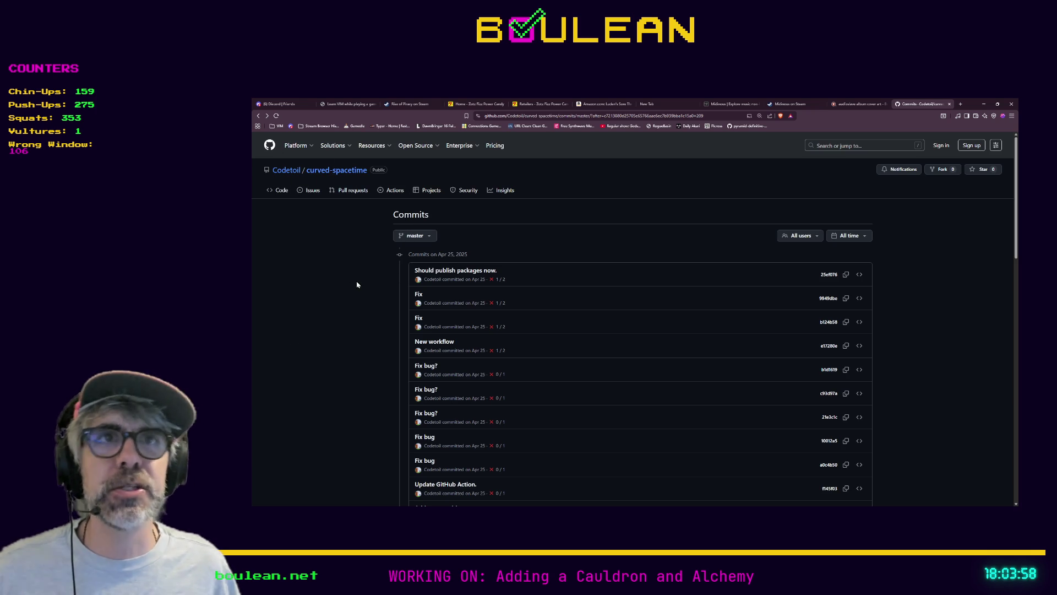
Step: Return to the curved-spacetime repository and highlight the README's supported operating system lists
{"action": "left_click", "coordinate": [331, 172]}
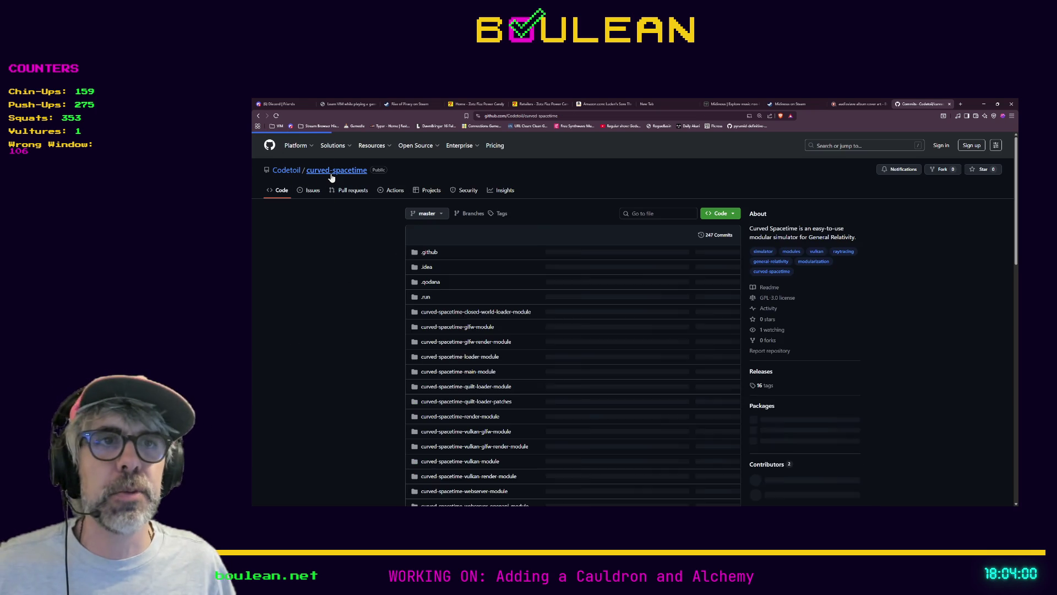
{"action": "scroll", "coordinate": [362, 316], "scroll_direction": "down", "scroll_amount": 10}
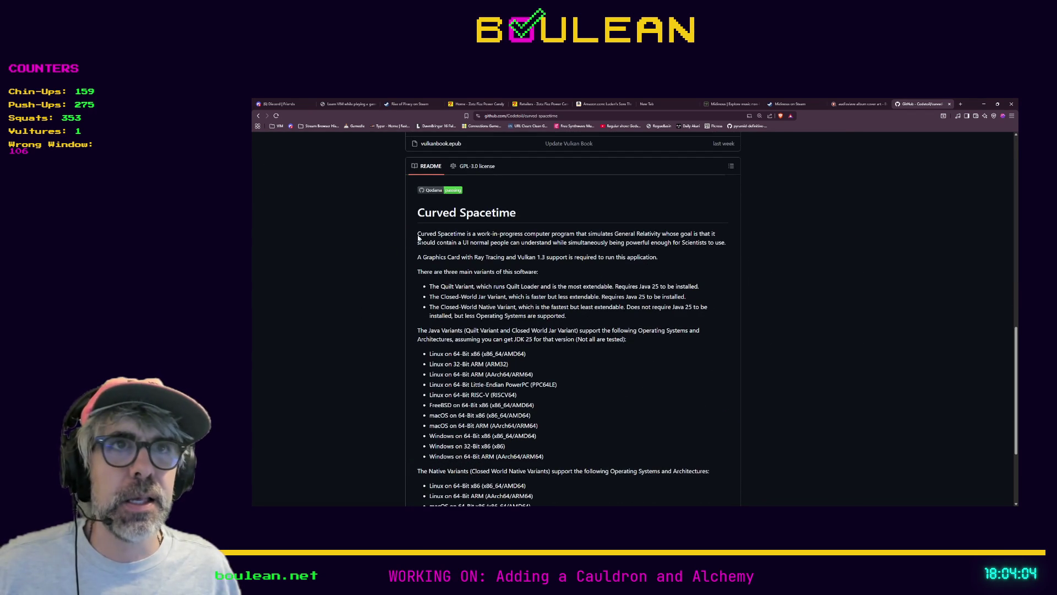
{"action": "mouse_move", "coordinate": [417, 232]}
{"action": "left_mouse_down"}
{"action": "mouse_move", "coordinate": [600, 344]}
{"action": "mouse_move", "coordinate": [612, 496]}
{"action": "mouse_move", "coordinate": [397, 304]}
{"action": "mouse_move", "coordinate": [366, 227]}
{"action": "left_mouse_up"}
{"action": "scroll", "coordinate": [605, 372], "scroll_direction": "down", "scroll_amount": 1}
{"action": "left_click", "coordinate": [581, 493]}
{"action": "scroll", "coordinate": [361, 317], "scroll_direction": "up", "scroll_amount": 2}
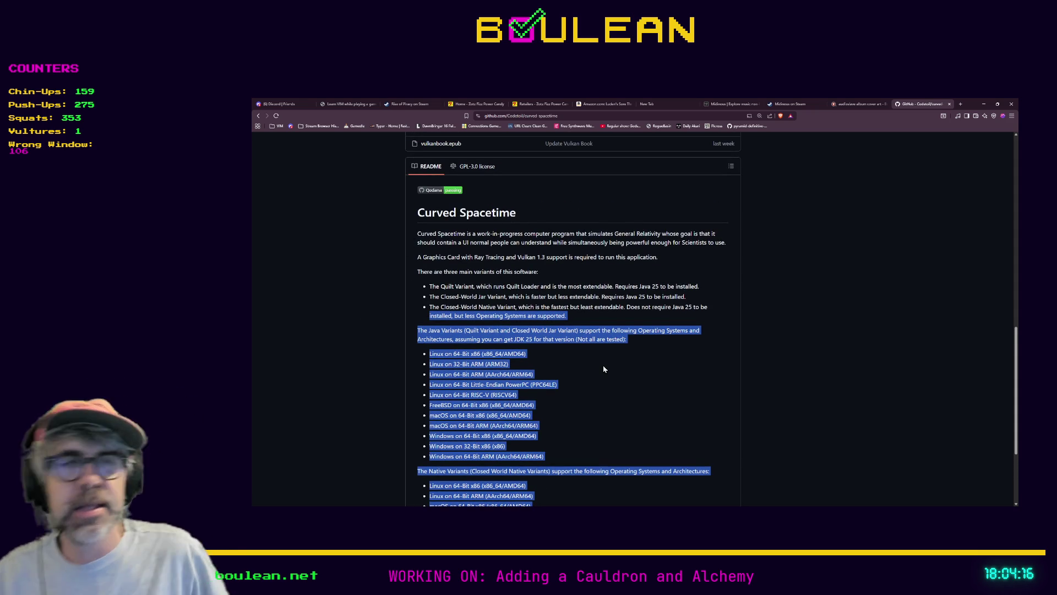
{"action": "scroll", "coordinate": [614, 383], "scroll_direction": "down", "scroll_amount": 1}
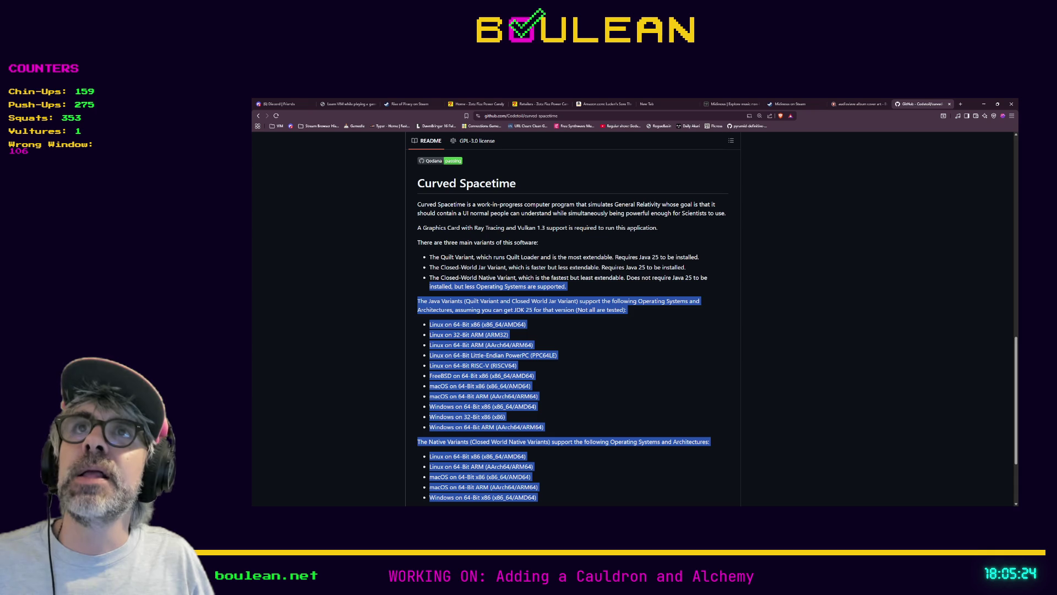
{"action": "scroll", "coordinate": [767, 137], "scroll_direction": "up", "scroll_amount": 1}
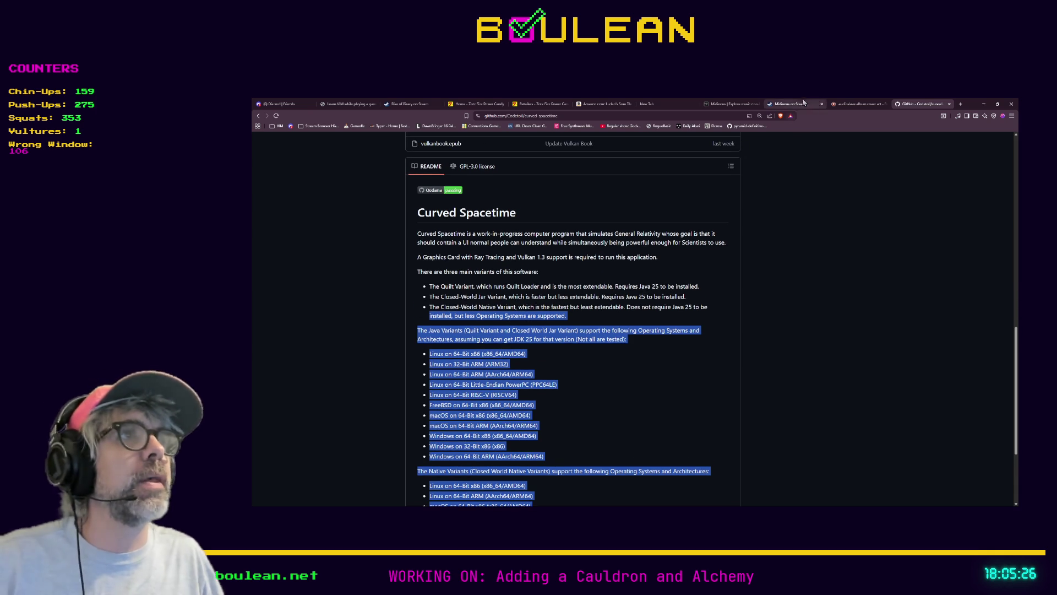
{"action": "left_click", "coordinate": [785, 106]}
Step: Scroll the Midinous store page to its Download Demo and Buy Midinous options
{"action": "scroll", "coordinate": [651, 280], "scroll_direction": "up", "scroll_amount": 2}
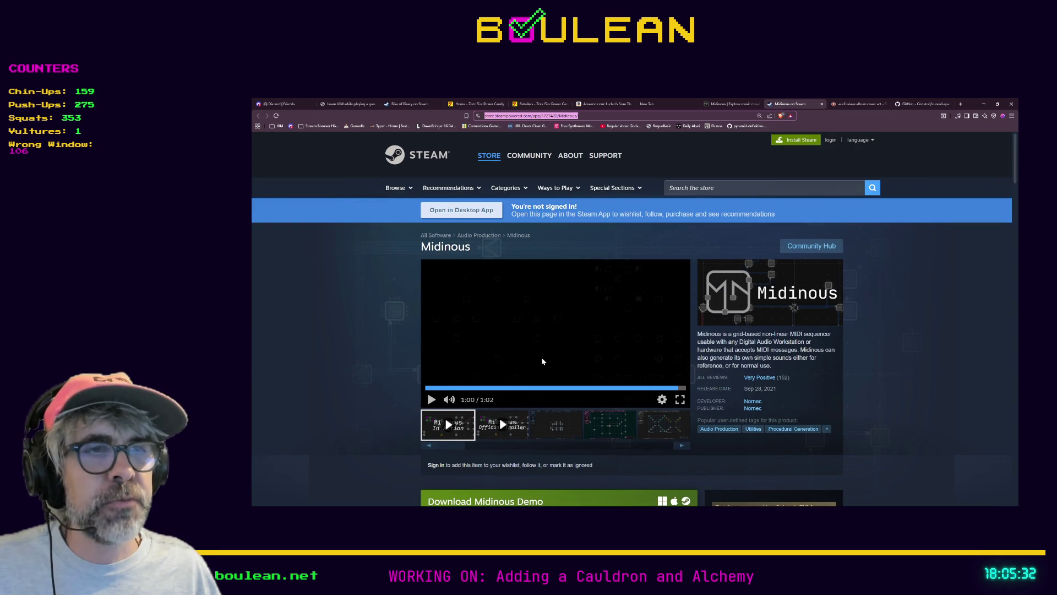
{"action": "scroll", "coordinate": [556, 330], "scroll_direction": "down", "scroll_amount": 1}
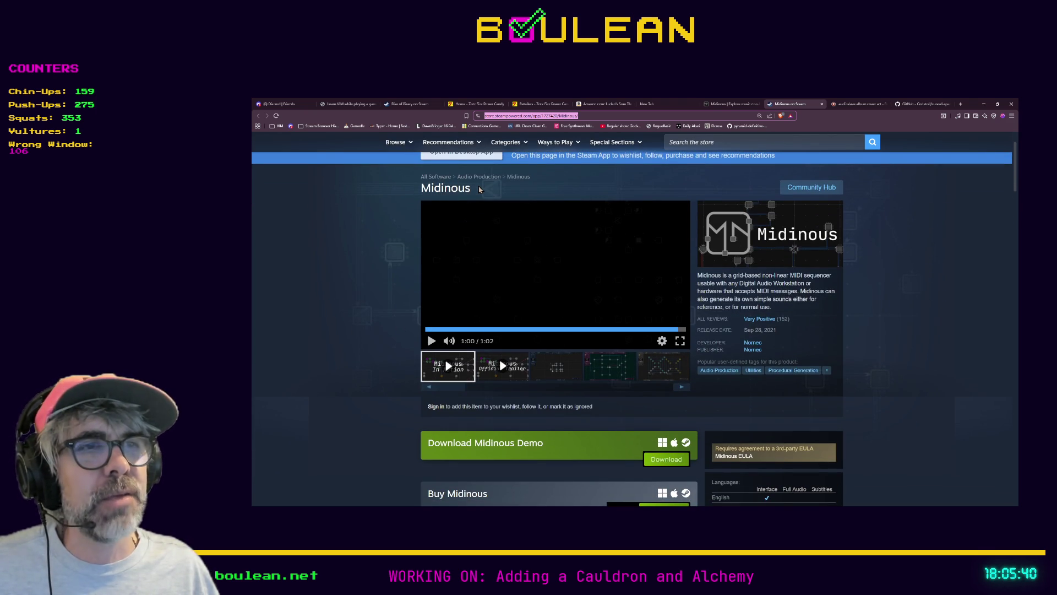
{"action": "scroll", "coordinate": [480, 189], "scroll_direction": "up", "scroll_amount": 1}
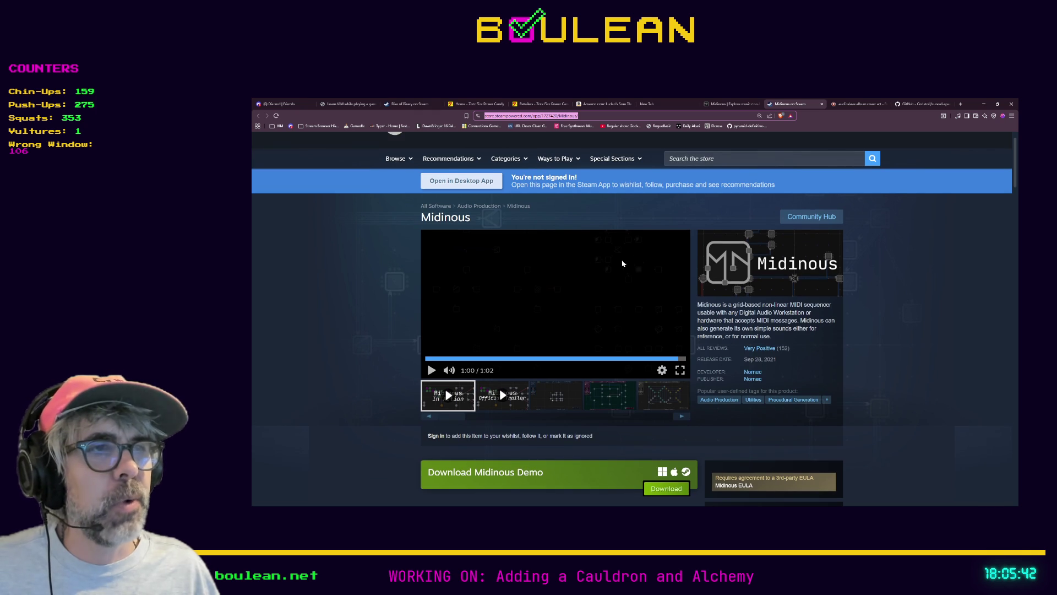
{"action": "scroll", "coordinate": [461, 347], "scroll_direction": "down", "scroll_amount": 1}
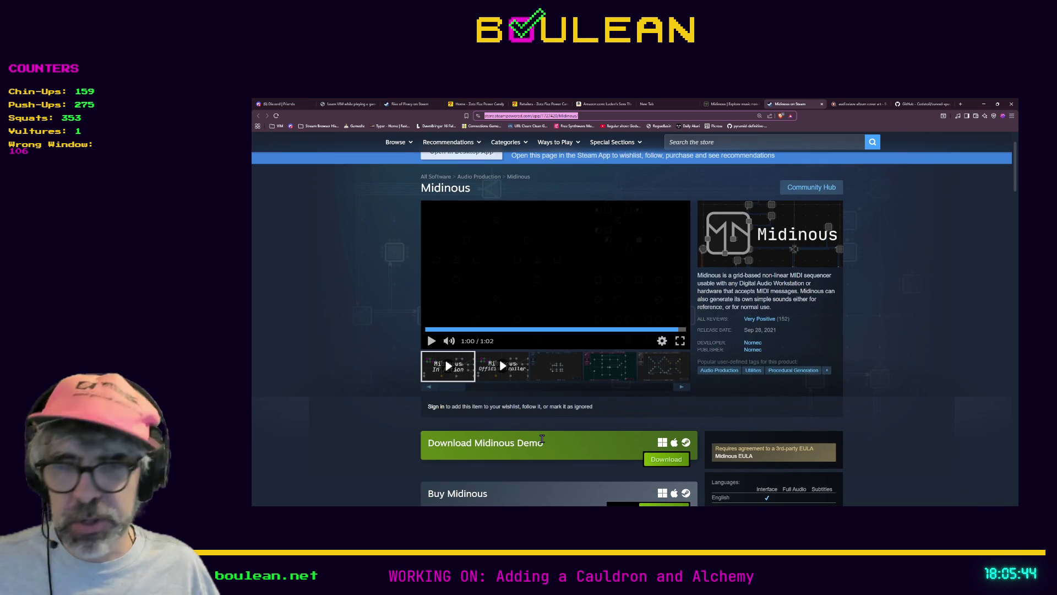